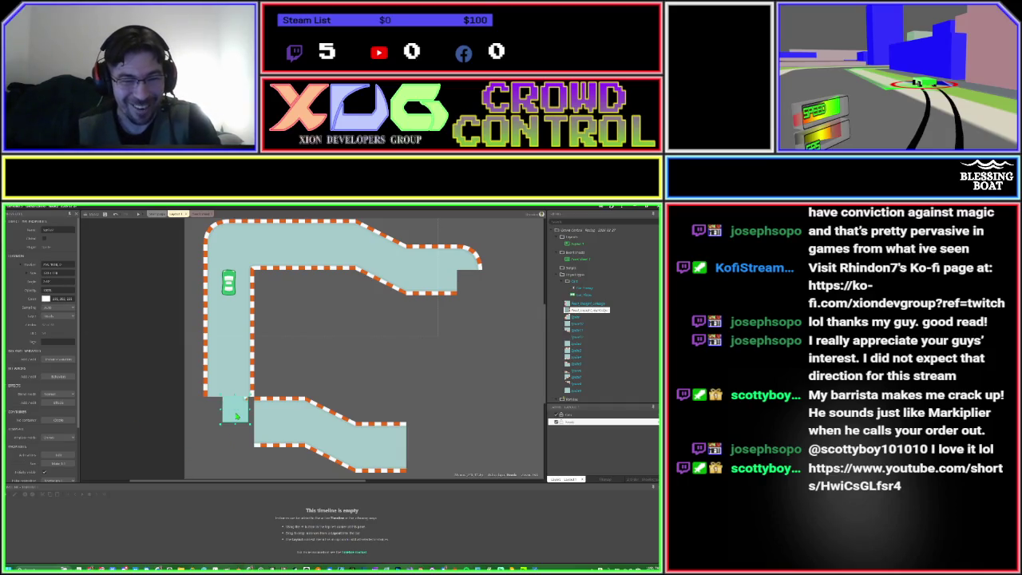
# Move the top-left corner piece down into the lower-left gap and rotate it to fit.
pyautogui.moveTo(235, 416); pyautogui.dragTo(242, 416)
pyautogui.click(308, 381)
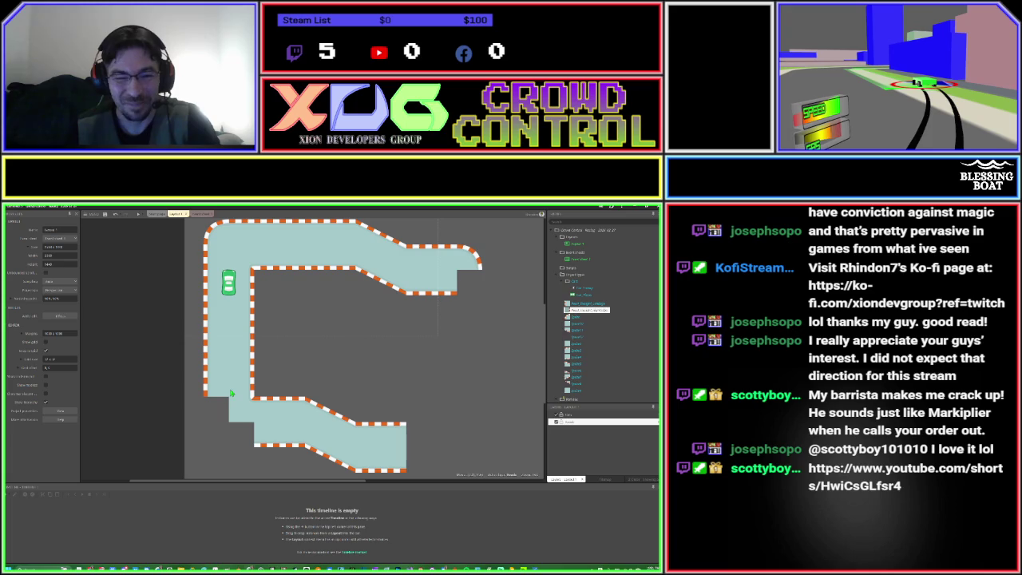
pyautogui.click(216, 237)
pyautogui.moveTo(217, 238); pyautogui.dragTo(214, 438)
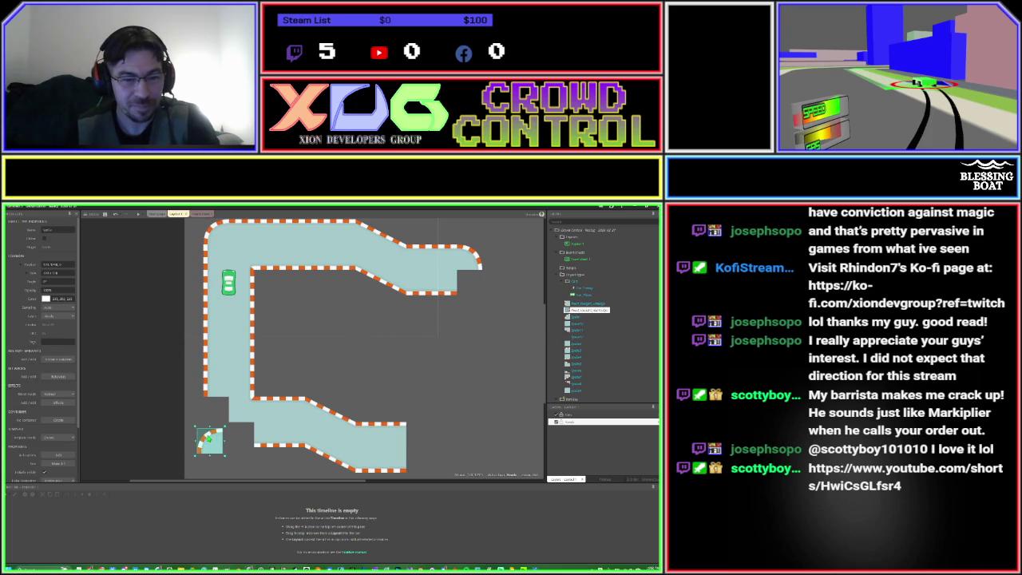
pyautogui.click(61, 281)
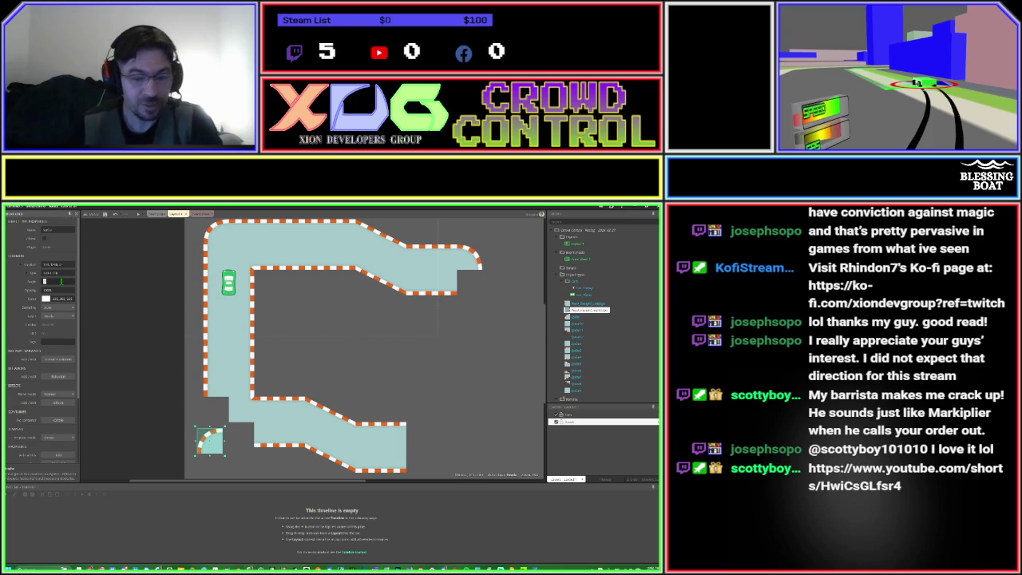
pyautogui.press('Tab')
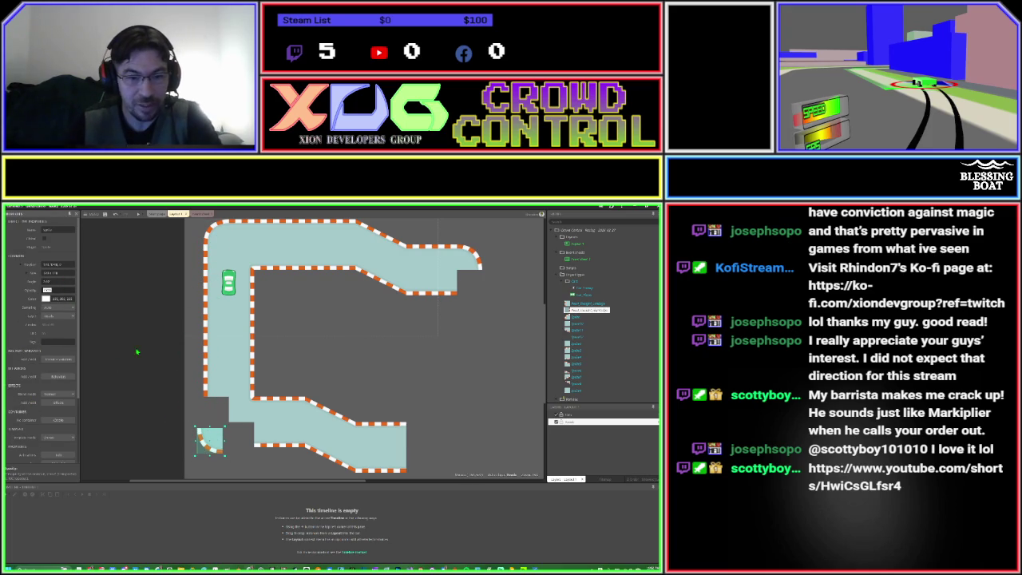
pyautogui.moveTo(210, 448); pyautogui.dragTo(216, 441)
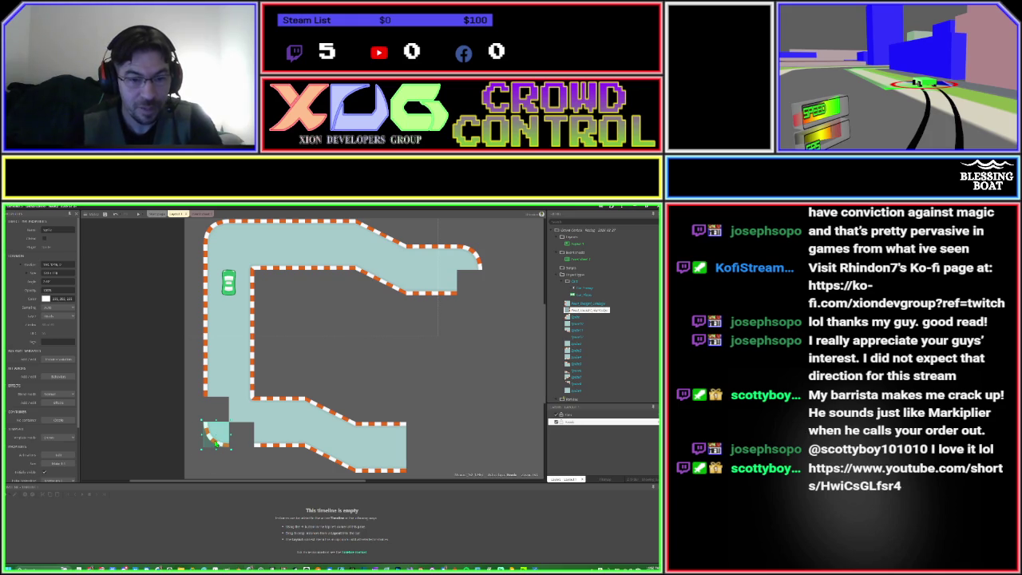
# Shift the neighbouring tiles down and left so the lower-left corner closes.
pyautogui.click(218, 393)
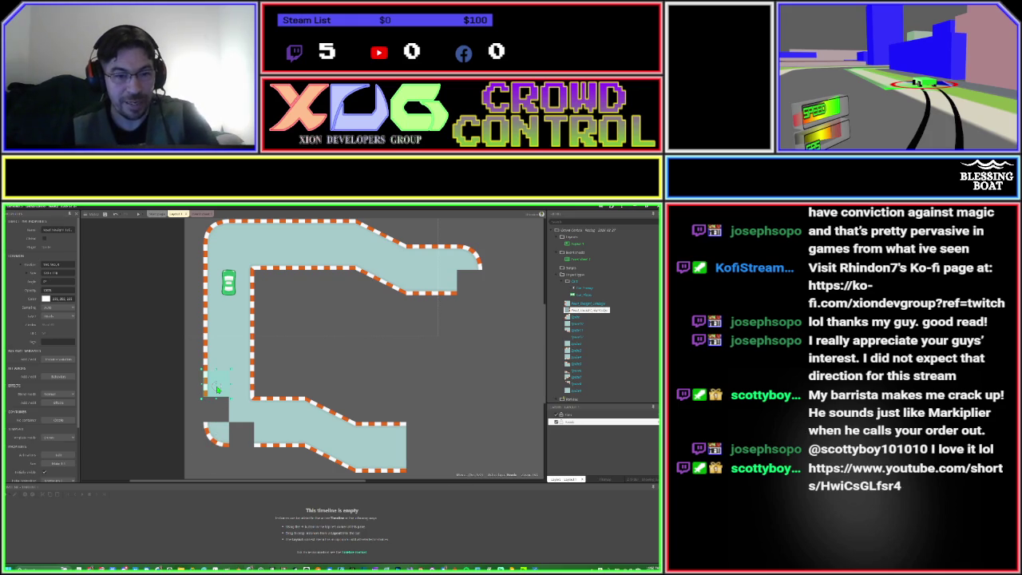
pyautogui.moveTo(217, 392); pyautogui.dragTo(216, 414)
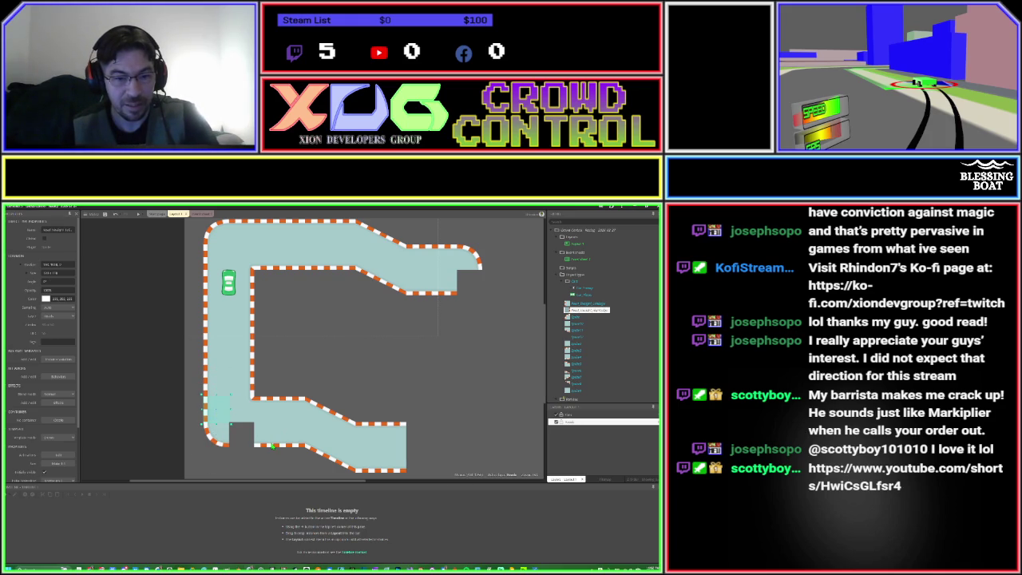
pyautogui.moveTo(268, 444); pyautogui.dragTo(242, 445)
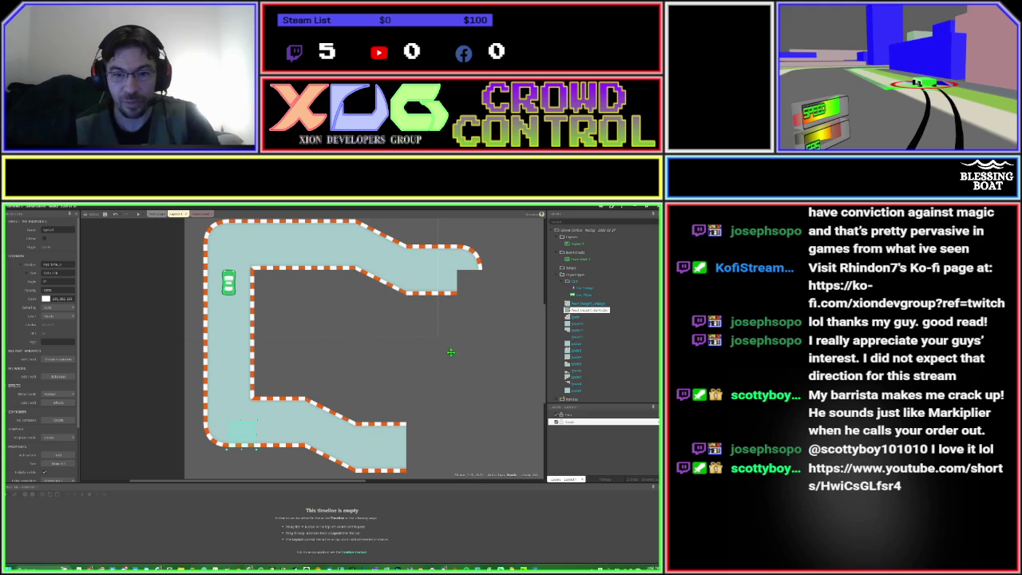
pyautogui.scroll(-3, 349, 351)
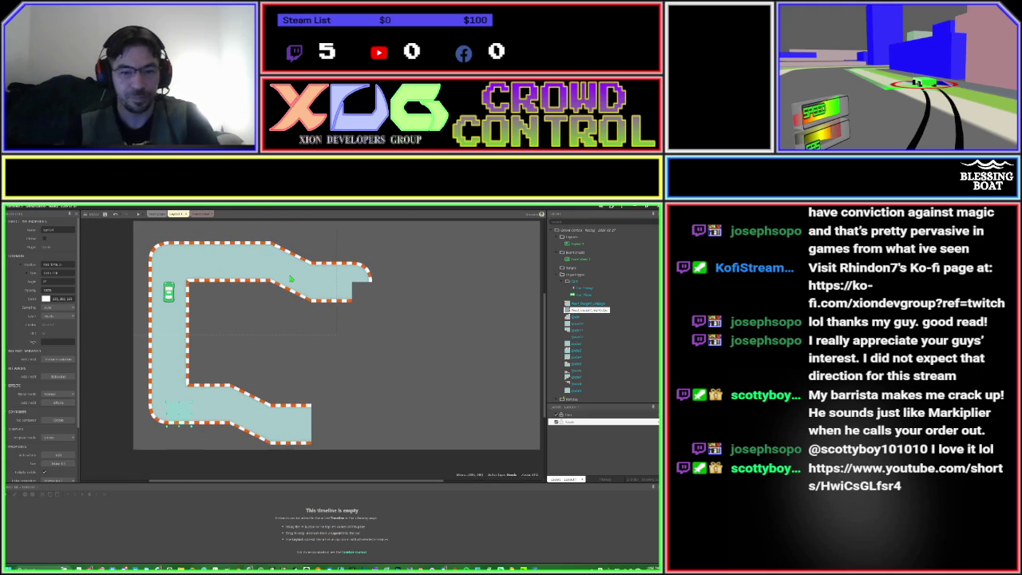
# Marquee-select all track tiles and shift the whole track up and left.
pyautogui.click(146, 238)
pyautogui.moveTo(145, 237)
pyautogui.mouseDown()
pyautogui.moveTo(311, 407)
pyautogui.moveTo(387, 447)
pyautogui.moveTo(363, 441)
pyautogui.mouseUp()
pyautogui.moveTo(177, 367); pyautogui.dragTo(166, 351)
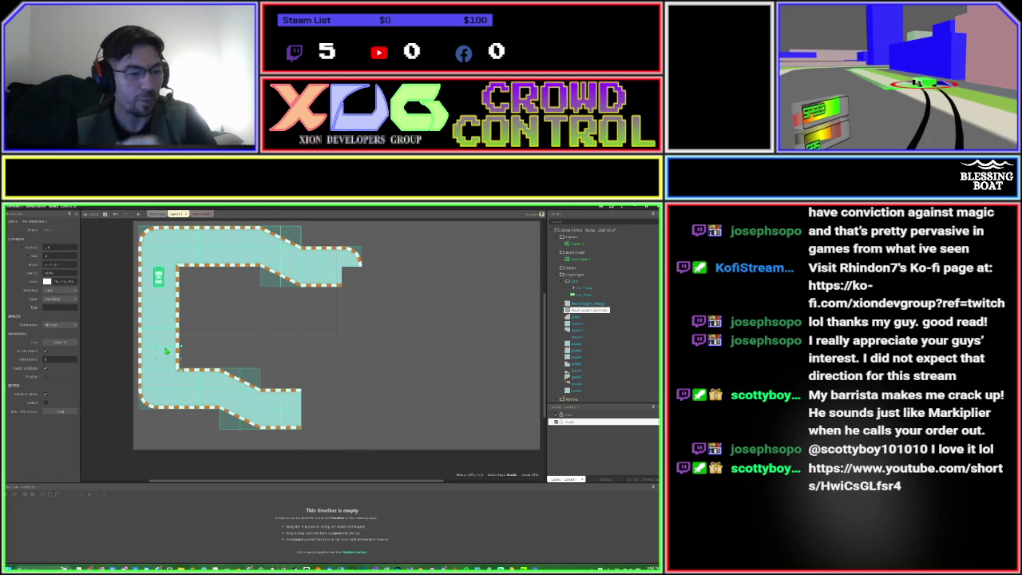
pyautogui.click(341, 347)
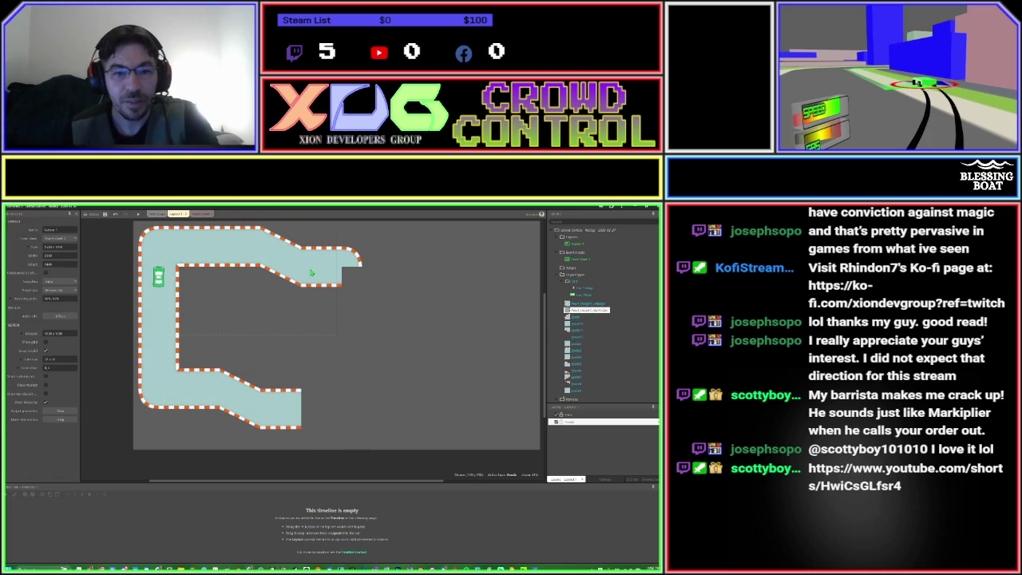
# Move the diagonal tile from the upper-right corner down-right into open space.
pyautogui.moveTo(310, 240)
pyautogui.mouseDown()
pyautogui.moveTo(374, 305)
pyautogui.moveTo(408, 282)
pyautogui.moveTo(441, 297)
pyautogui.moveTo(336, 261)
pyautogui.moveTo(503, 261)
pyautogui.mouseUp()
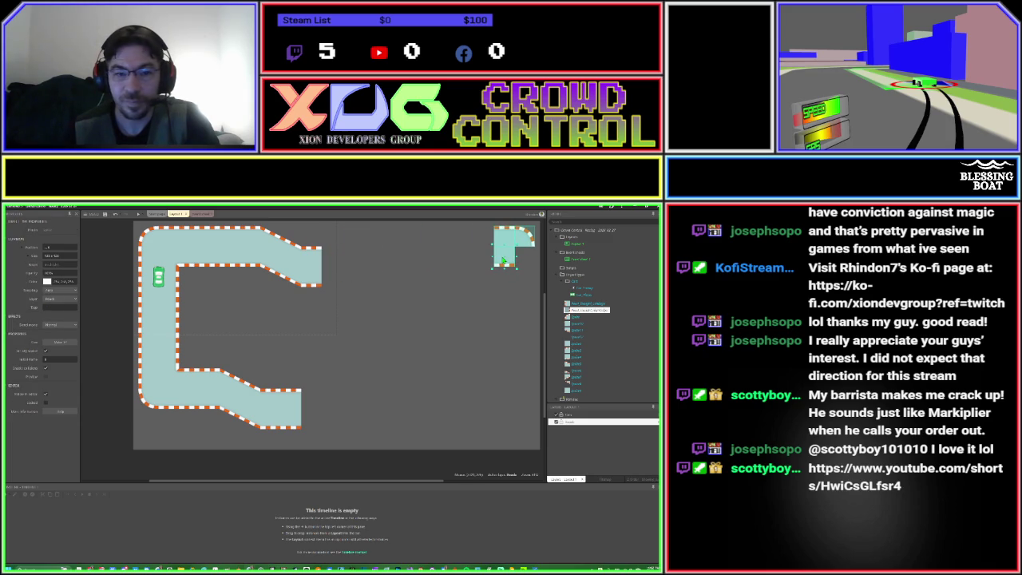
pyautogui.moveTo(247, 225); pyautogui.dragTo(329, 293)
pyautogui.moveTo(281, 264); pyautogui.dragTo(407, 328)
# Rotate the diagonal tile by 90 degrees, move a piece right, then undo the placements.
pyautogui.click(65, 263)
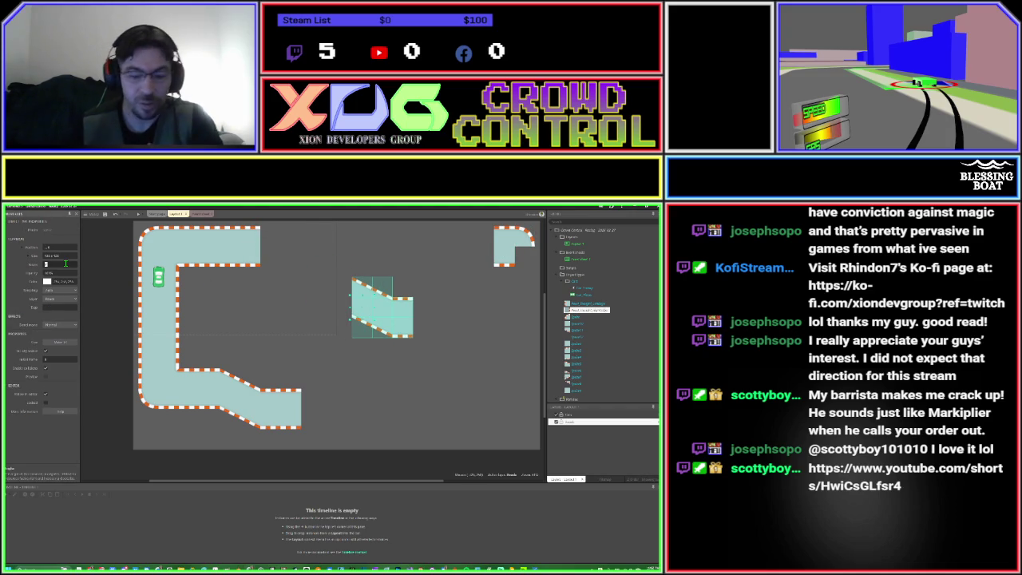
pyautogui.write('90')
pyautogui.press('Tab')
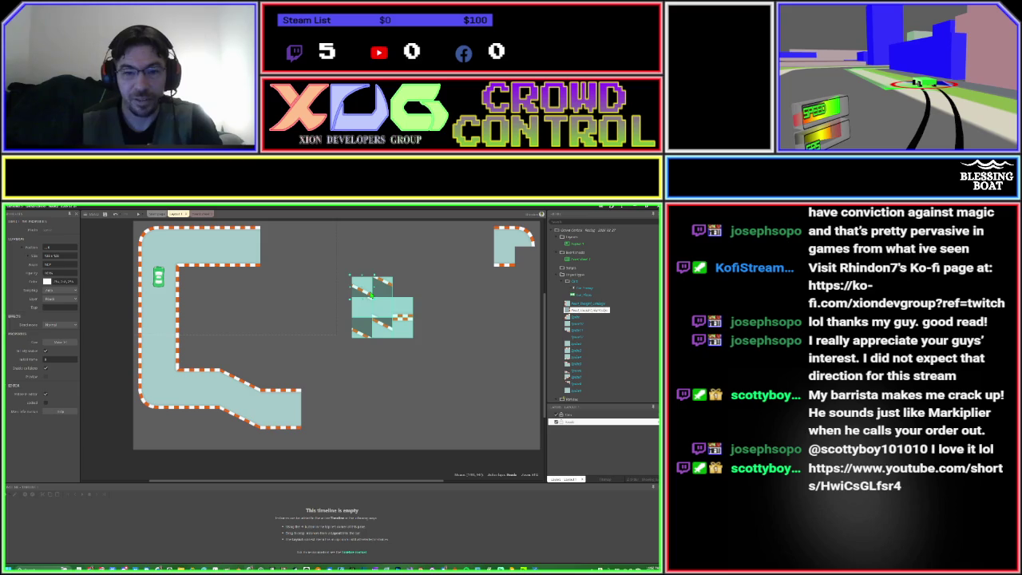
pyautogui.click(327, 286)
pyautogui.moveTo(362, 290)
pyautogui.mouseDown()
pyautogui.moveTo(428, 298)
pyautogui.moveTo(443, 288)
pyautogui.mouseUp()
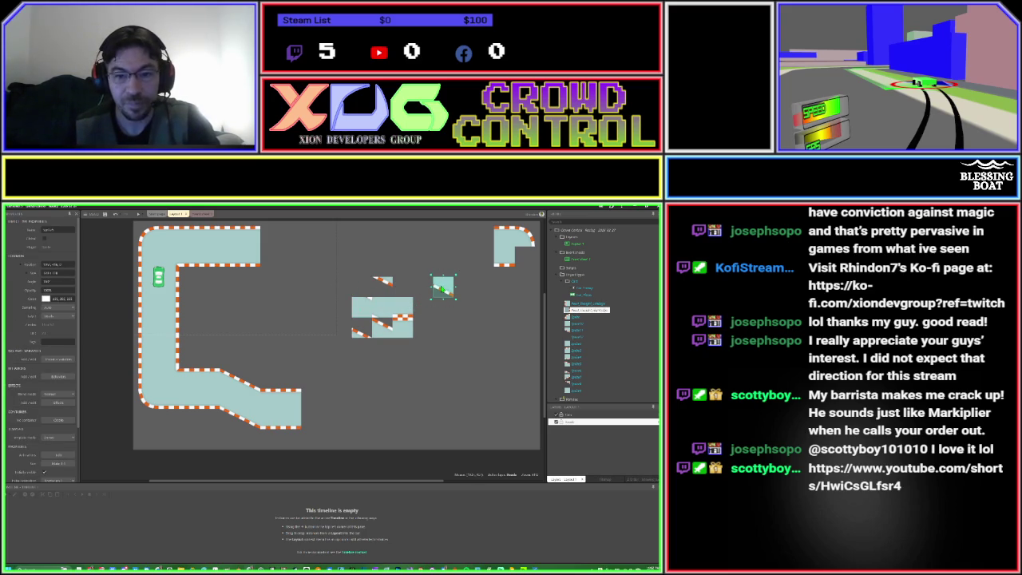
pyautogui.hotkey('ctrl', 'z')
pyautogui.hotkey('ctrl', 'z')
pyautogui.hotkey('ctrl', 'z')
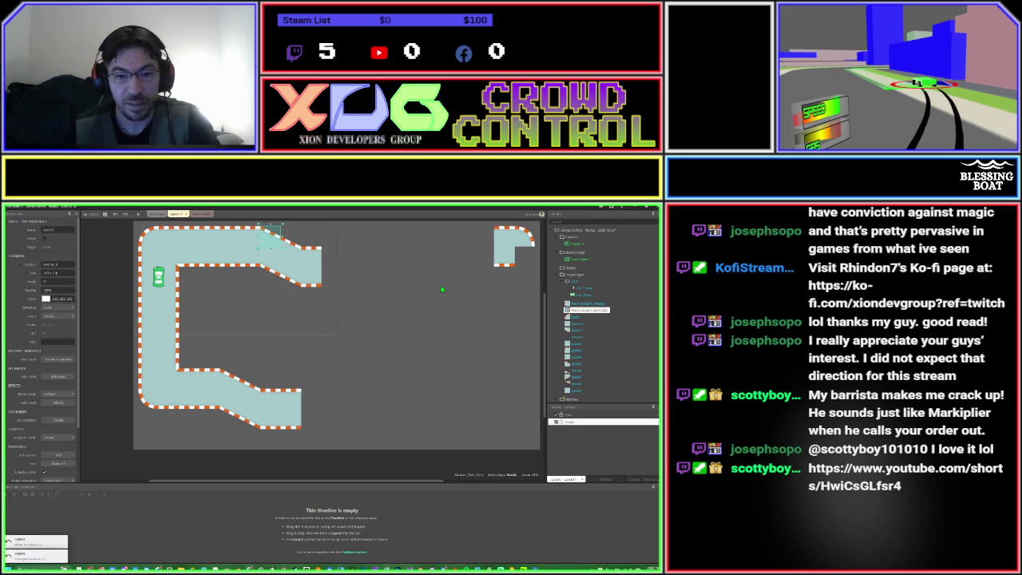
pyautogui.click(353, 287)
pyautogui.moveTo(329, 297)
pyautogui.mouseDown()
pyautogui.moveTo(249, 214)
pyautogui.moveTo(245, 336)
pyautogui.mouseUp()
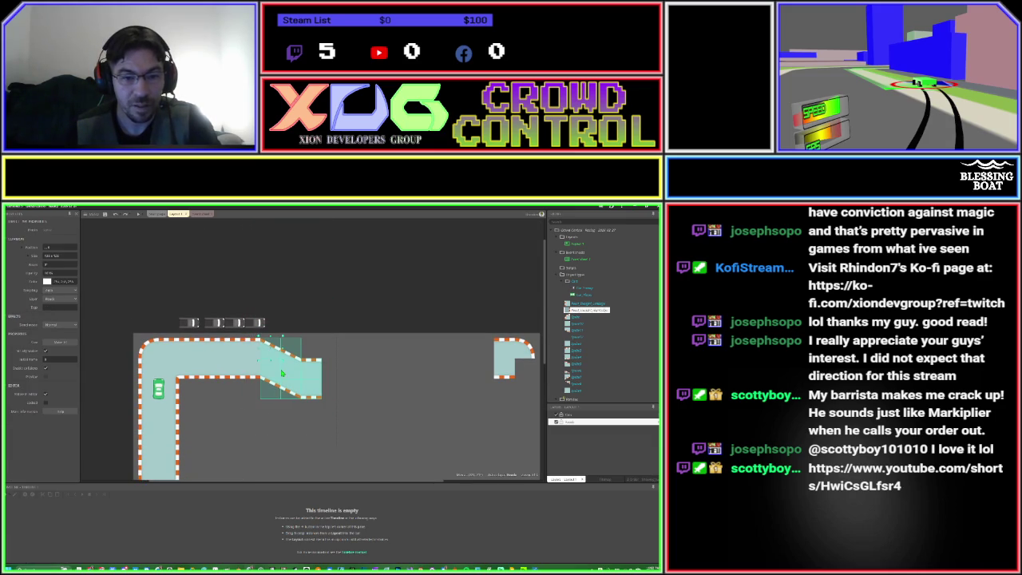
pyautogui.moveTo(280, 374); pyautogui.dragTo(427, 392)
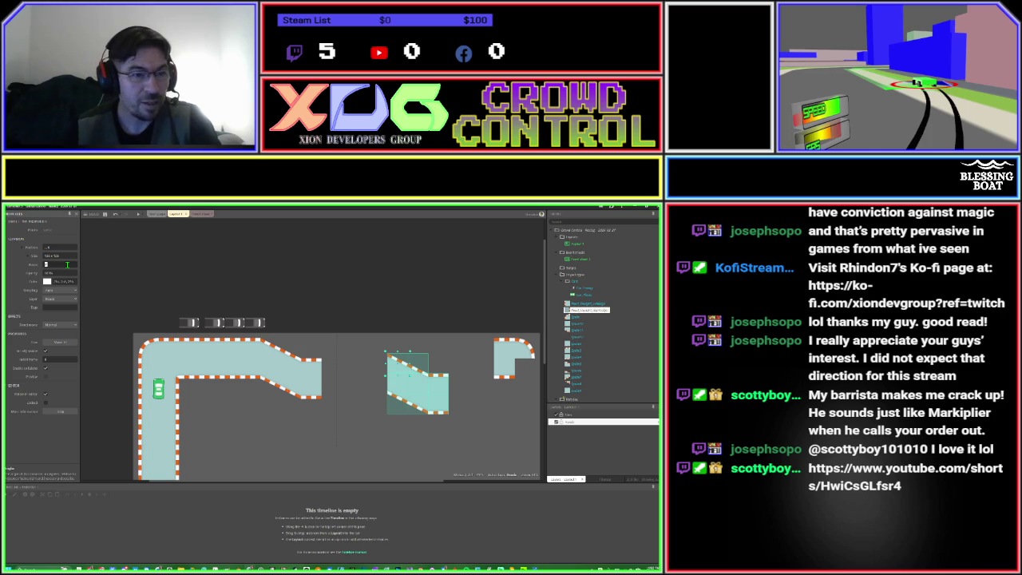
pyautogui.click(67, 264)
pyautogui.write('90')
pyautogui.press('Tab')
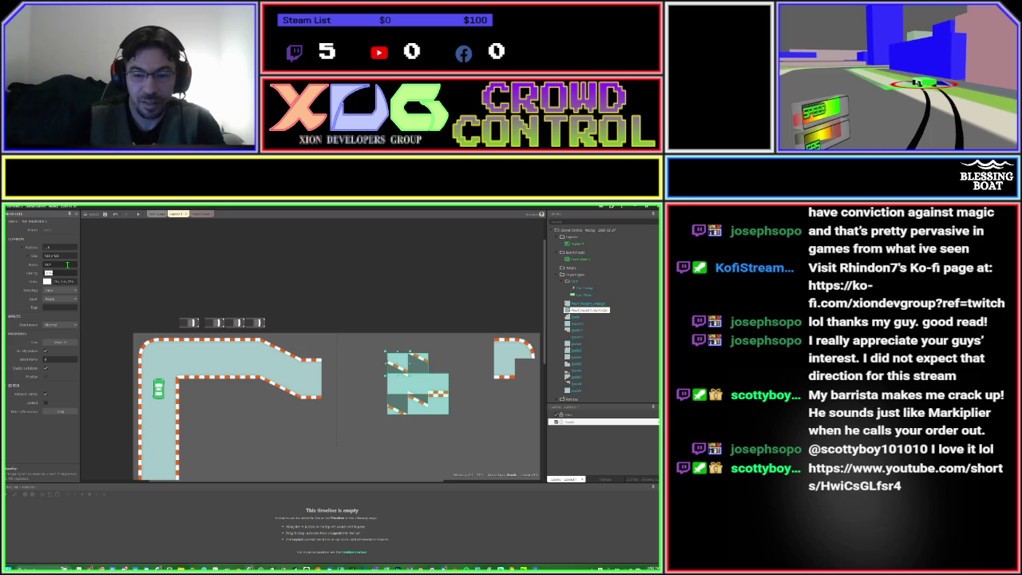
pyautogui.scroll(-3, 469, 375)
pyautogui.hscroll(3, 415, 359)
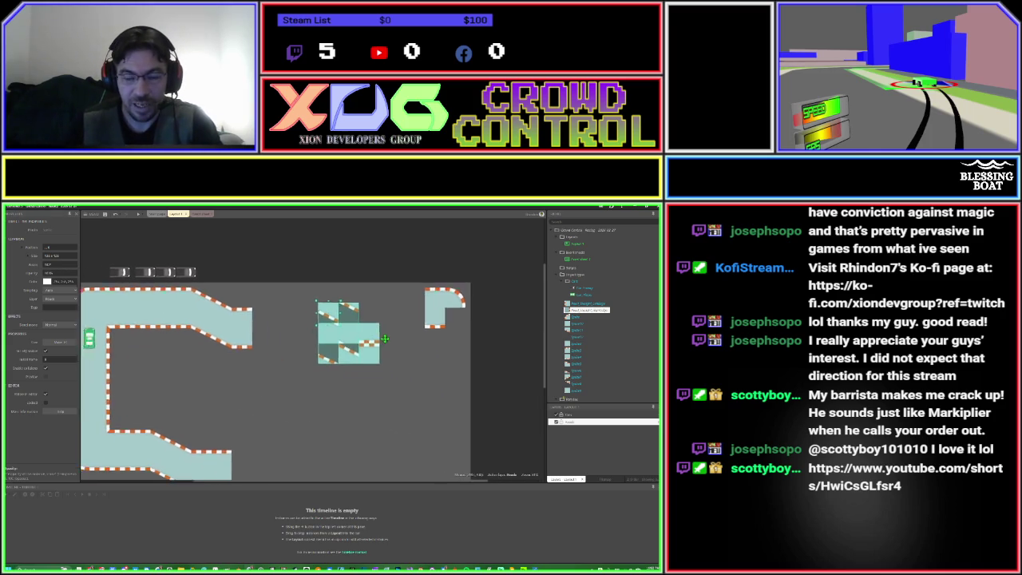
pyautogui.click(374, 340)
pyautogui.moveTo(336, 324)
pyautogui.mouseDown()
pyautogui.moveTo(372, 275)
pyautogui.moveTo(382, 280)
pyautogui.mouseUp()
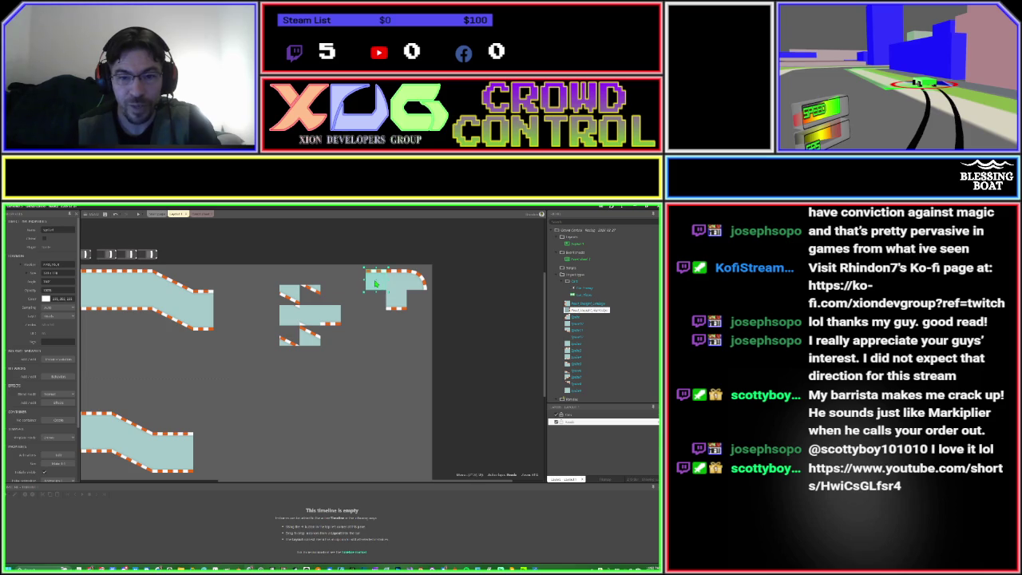
pyautogui.moveTo(333, 323); pyautogui.dragTo(378, 306)
pyautogui.moveTo(316, 294)
pyautogui.mouseDown()
pyautogui.moveTo(352, 319)
pyautogui.moveTo(177, 344)
pyautogui.moveTo(167, 329)
pyautogui.moveTo(169, 317)
pyautogui.moveTo(352, 347)
pyautogui.mouseUp()
pyautogui.hotkey('ctrl', 'z')
pyautogui.hotkey('ctrl', 'z')
pyautogui.hotkey('ctrl', 'z')
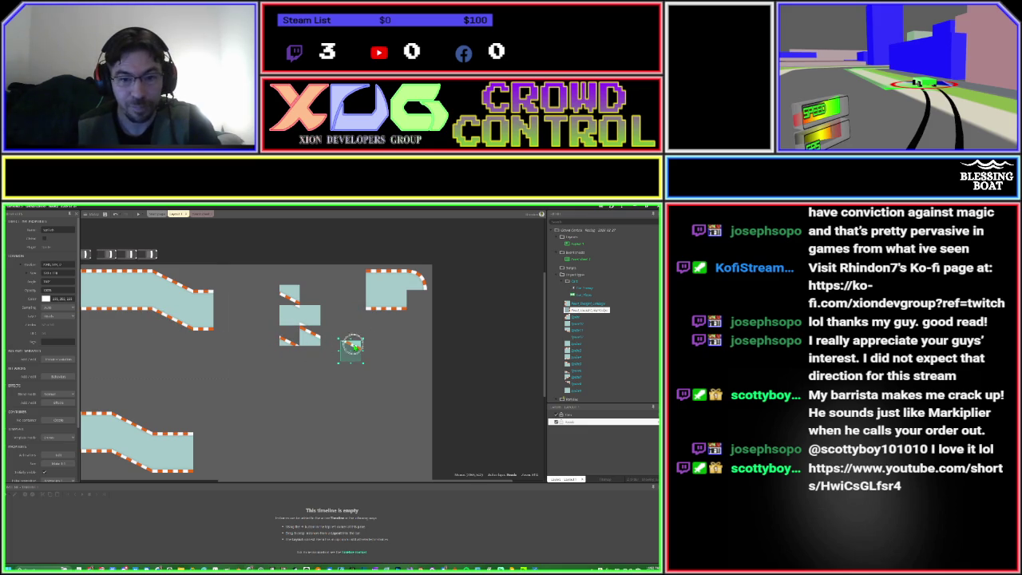
pyautogui.hotkey('ctrl', 'z')
pyautogui.hotkey('ctrl', 'z')
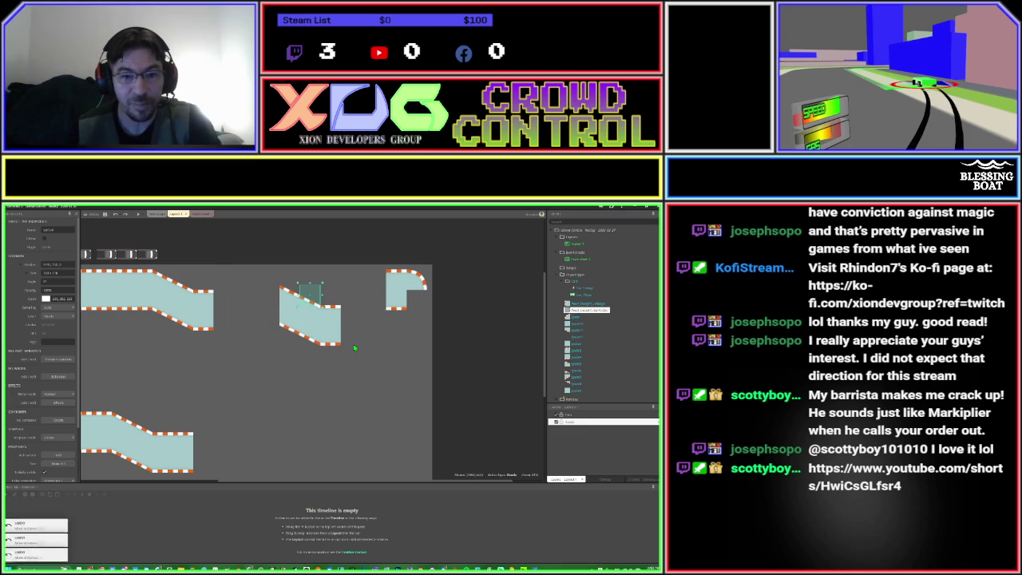
pyautogui.hotkey('ctrl', 'z')
pyautogui.hotkey('ctrl', 'z')
pyautogui.hotkey('ctrl', 'z')
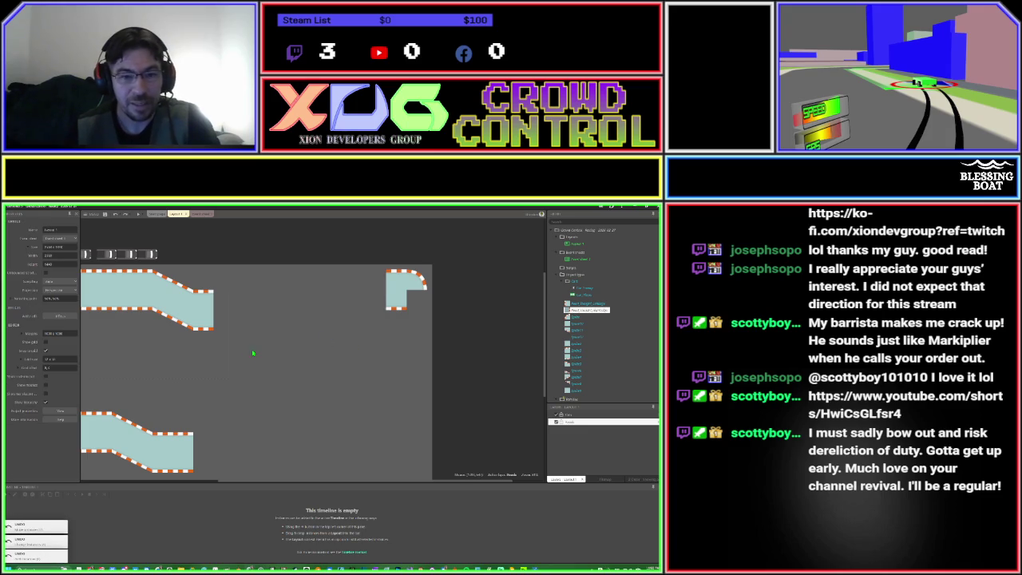
# Cancel the new object type dialog and move the curved corner piece near the track.
pyautogui.doubleClick(274, 334)
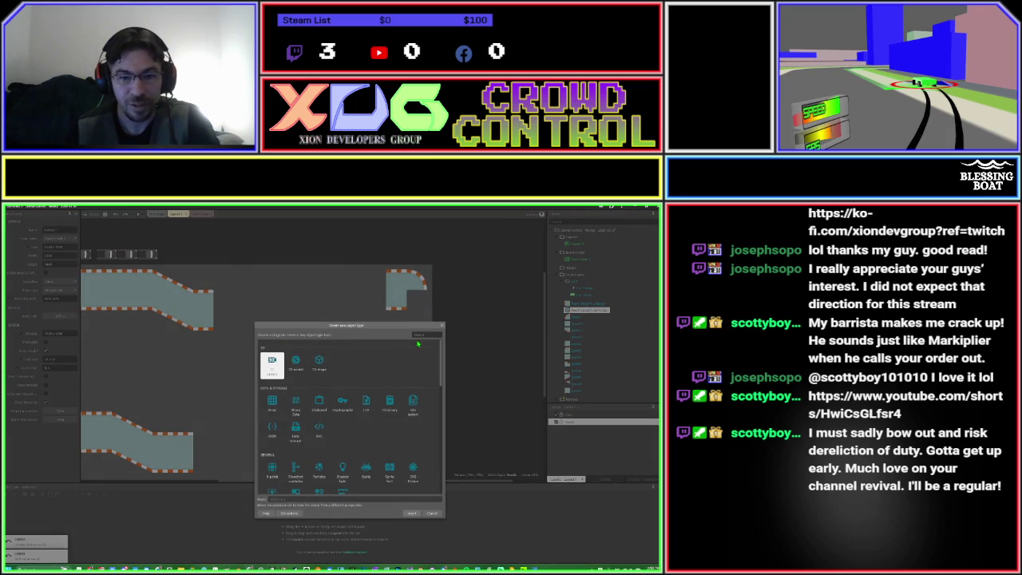
pyautogui.click(442, 325)
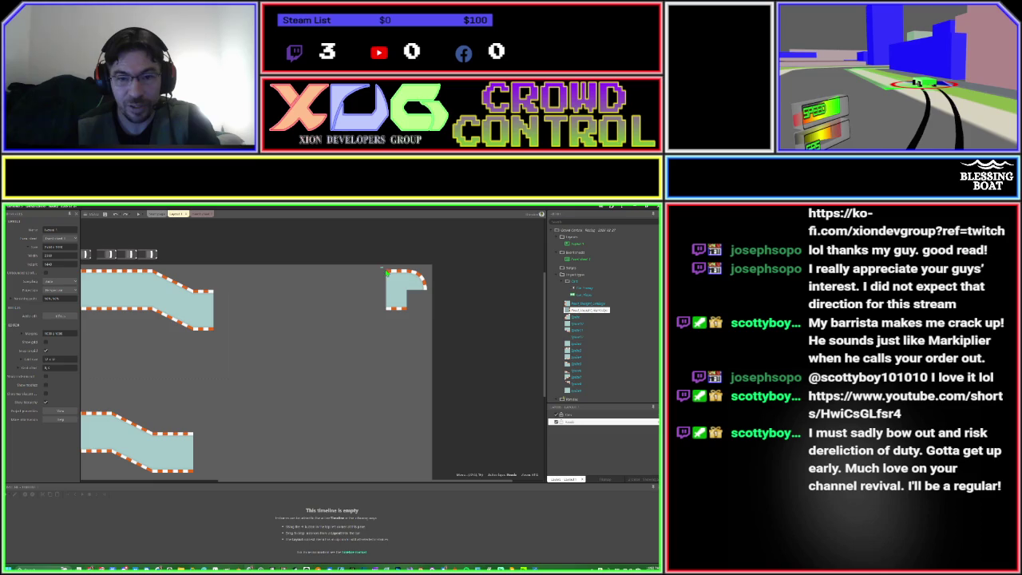
pyautogui.moveTo(396, 305); pyautogui.dragTo(371, 320)
pyautogui.moveTo(303, 335)
pyautogui.mouseDown()
pyautogui.moveTo(257, 327)
pyautogui.moveTo(378, 326)
pyautogui.mouseUp()
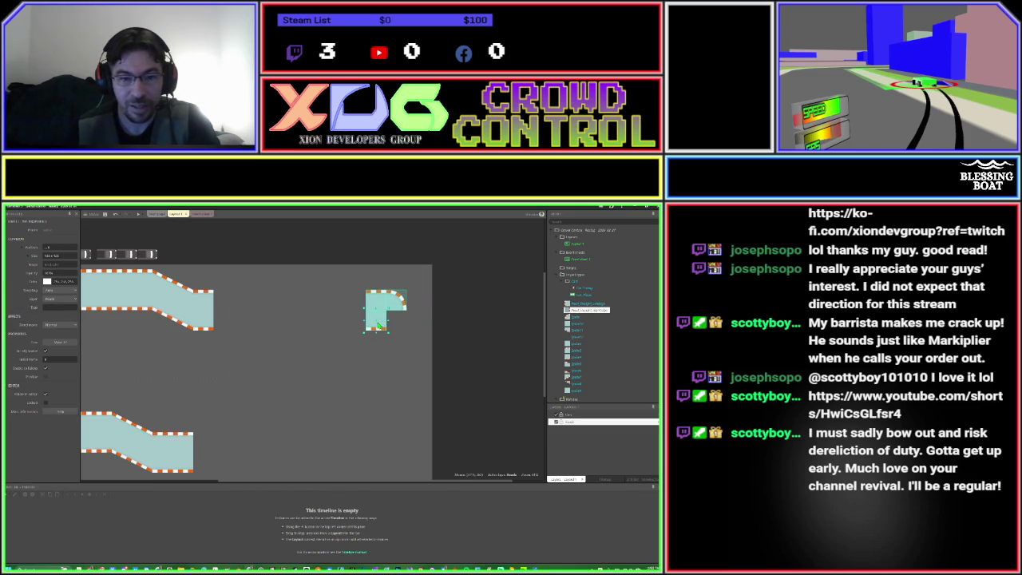
pyautogui.click(310, 326)
# Select the tiles along the track's upper straight.
pyautogui.hscroll(-3, 280, 331)
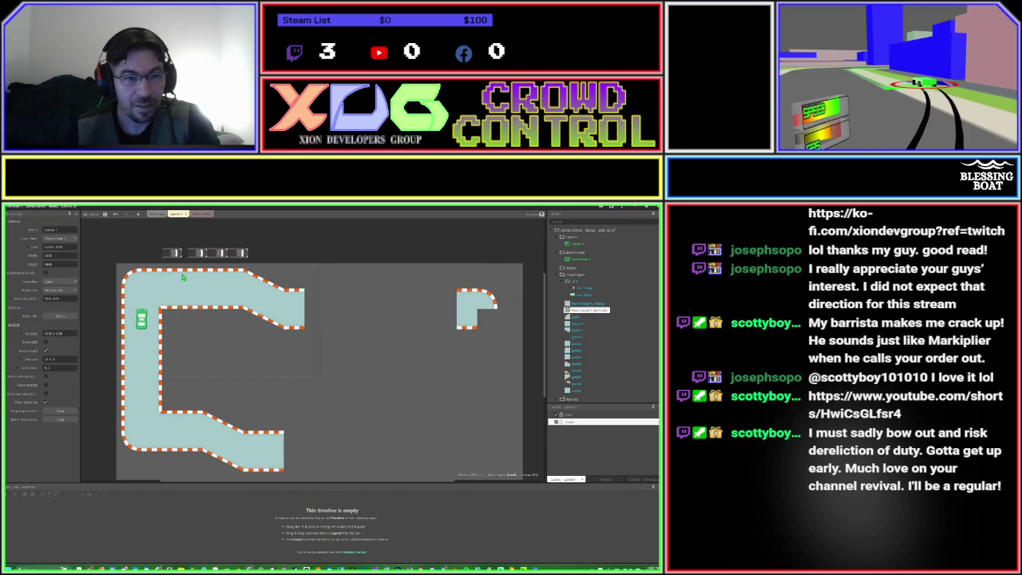
pyautogui.moveTo(170, 270)
pyautogui.mouseDown()
pyautogui.moveTo(247, 318)
pyautogui.moveTo(228, 314)
pyautogui.moveTo(398, 326)
pyautogui.moveTo(440, 306)
pyautogui.mouseUp()
pyautogui.click(432, 326)
# Snap the curved corner piece onto the right end of the upper straight.
pyautogui.doubleClick(440, 306)
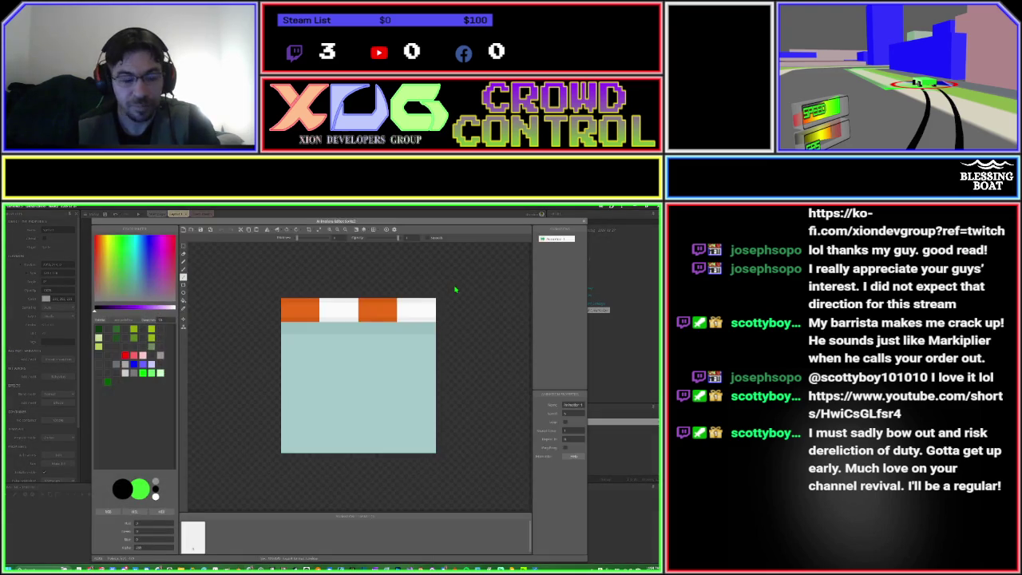
pyautogui.press('Escape')
pyautogui.moveTo(453, 285)
pyautogui.mouseDown()
pyautogui.moveTo(501, 339)
pyautogui.moveTo(439, 305)
pyautogui.moveTo(458, 306)
pyautogui.moveTo(431, 325)
pyautogui.moveTo(457, 329)
pyautogui.mouseUp()
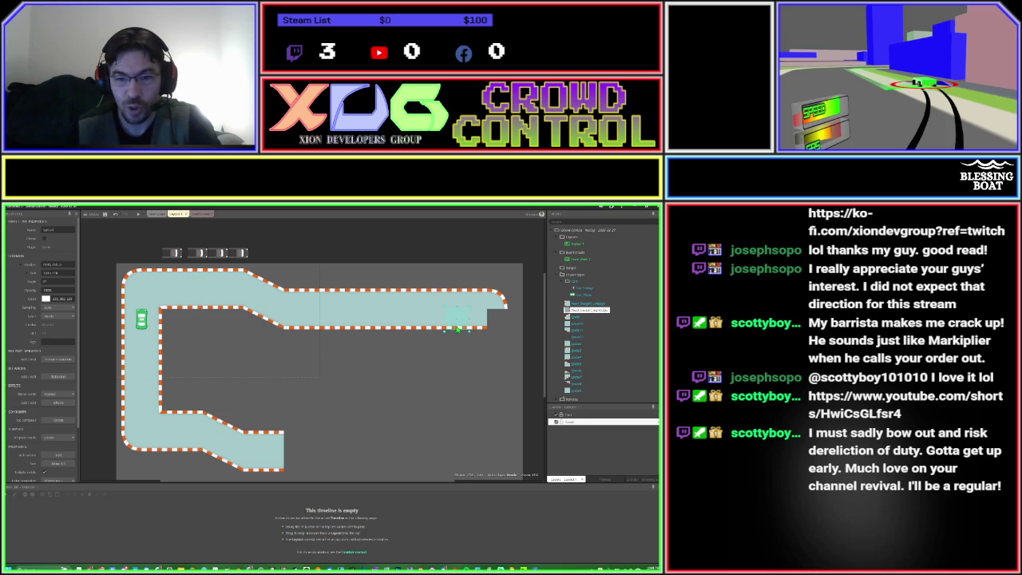
pyautogui.click(425, 372)
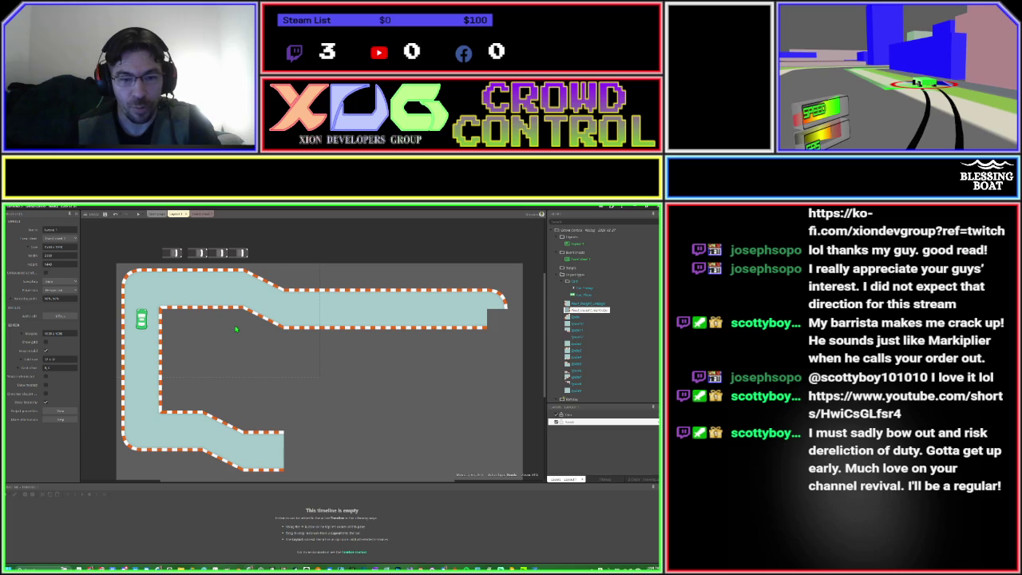
# Rotate a track tile to 180 degrees and place it at the track's right end.
pyautogui.click(161, 419)
pyautogui.moveTo(155, 421)
pyautogui.mouseDown()
pyautogui.moveTo(200, 397)
pyautogui.moveTo(425, 397)
pyautogui.mouseUp()
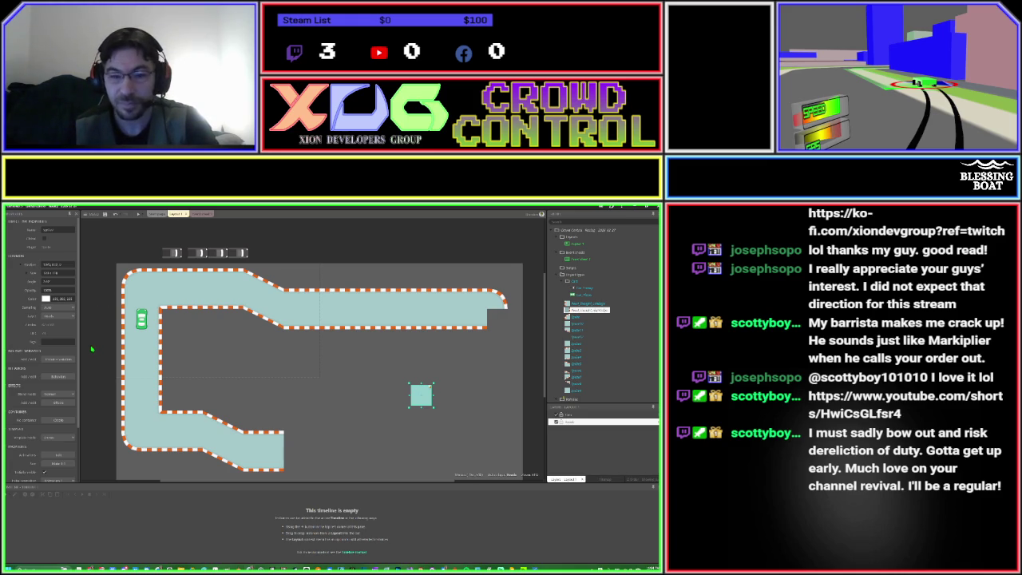
pyautogui.click(57, 281)
pyautogui.write('180')
pyautogui.press('Tab')
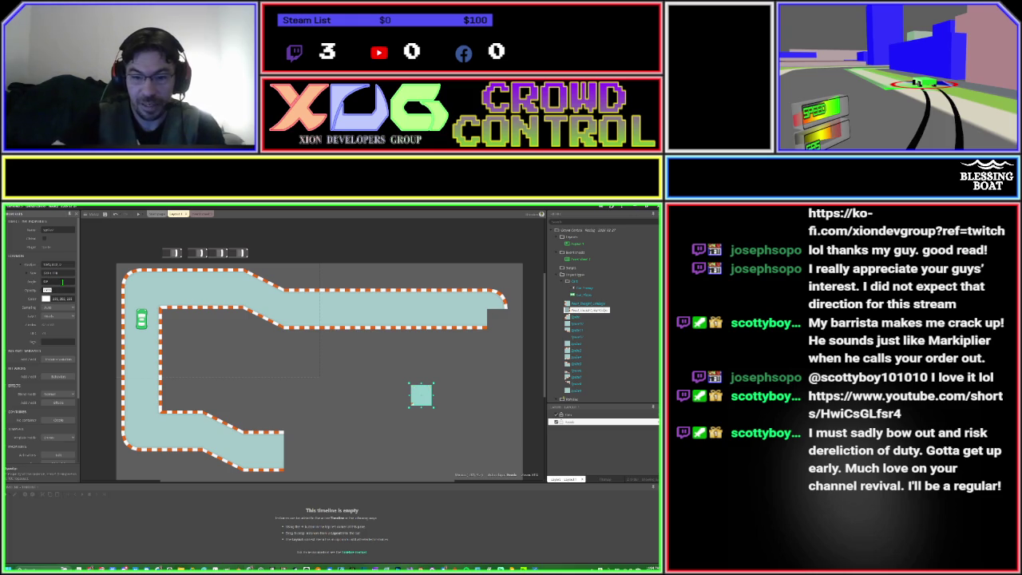
pyautogui.moveTo(422, 398)
pyautogui.mouseDown()
pyautogui.moveTo(478, 357)
pyautogui.moveTo(497, 325)
pyautogui.mouseUp()
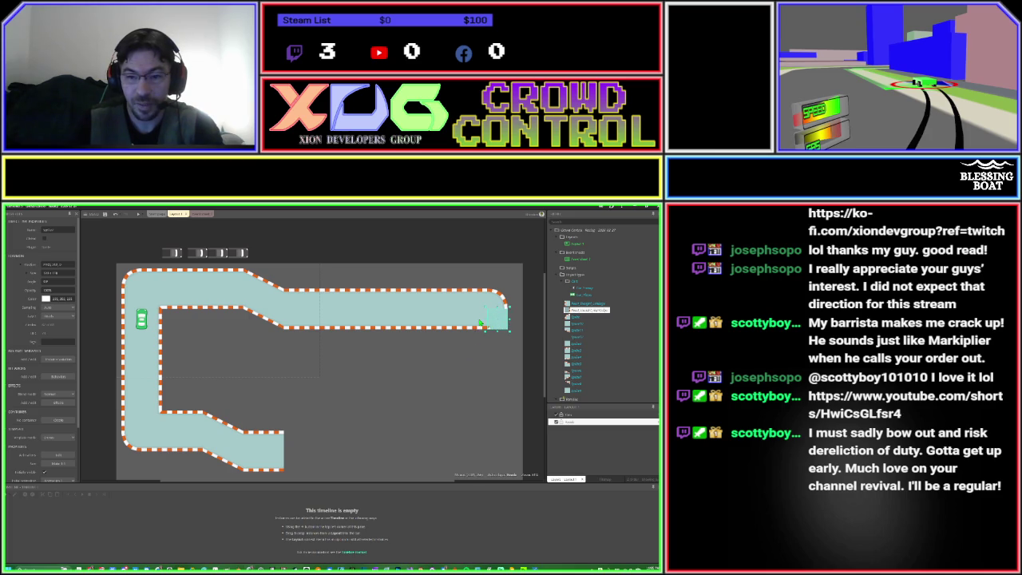
pyautogui.moveTo(496, 326); pyautogui.dragTo(481, 327)
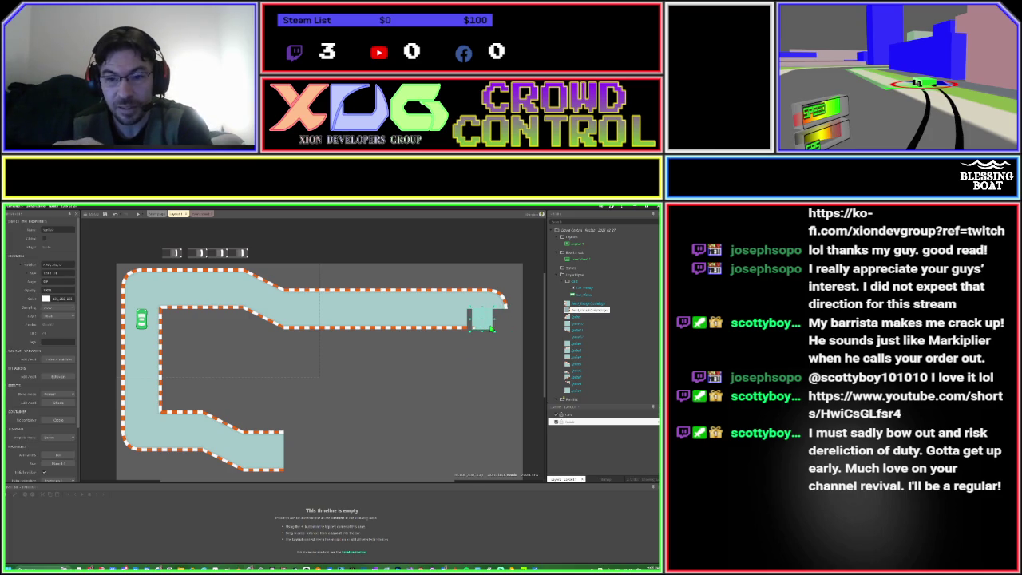
# Delete the misplaced tile and move a left-side piece to the right end.
pyautogui.press('Delete')
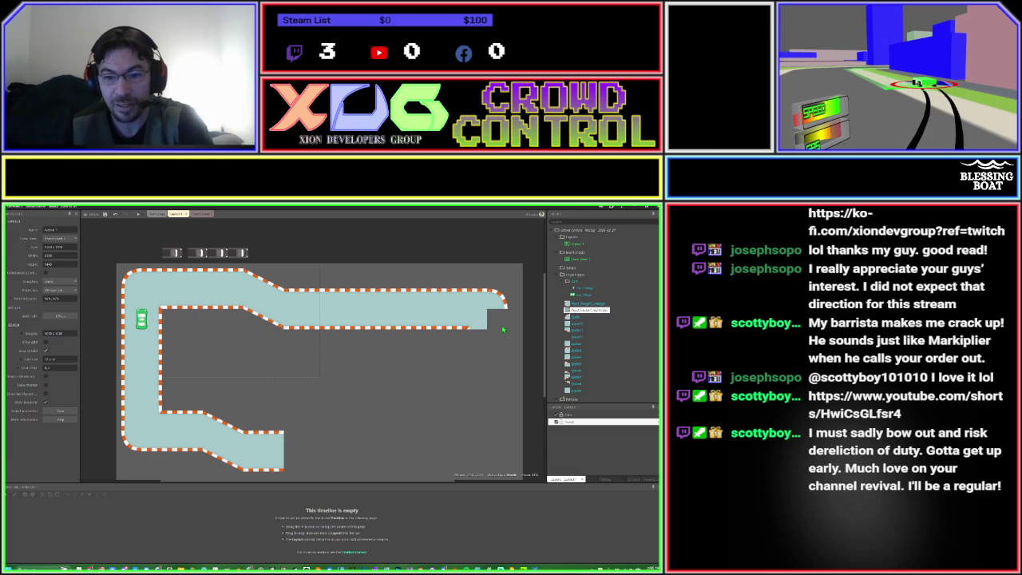
pyautogui.click(160, 361)
pyautogui.moveTo(160, 362)
pyautogui.mouseDown()
pyautogui.moveTo(519, 344)
pyautogui.moveTo(499, 315)
pyautogui.moveTo(505, 326)
pyautogui.mouseUp()
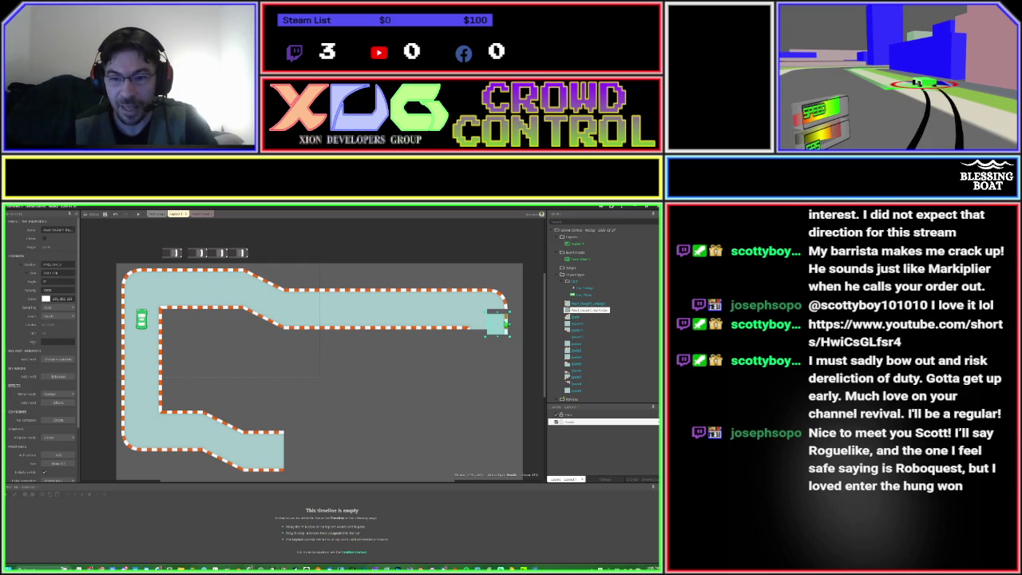
pyautogui.click(479, 372)
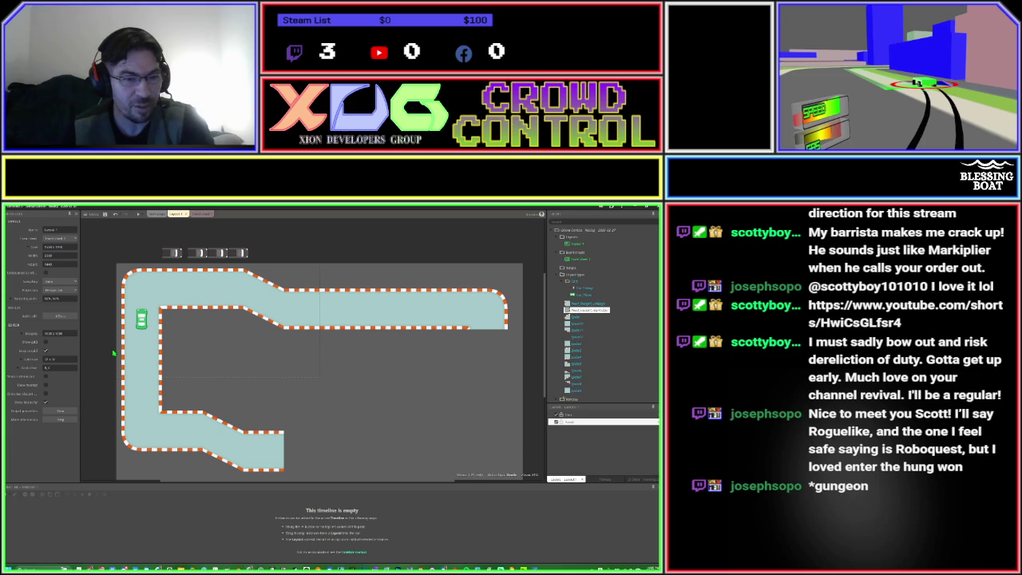
# Arrange the right-end pieces so the track runs down the right side.
pyautogui.moveTo(111, 341)
pyautogui.mouseDown()
pyautogui.moveTo(124, 369)
pyautogui.moveTo(170, 401)
pyautogui.moveTo(274, 413)
pyautogui.moveTo(475, 394)
pyautogui.moveTo(482, 367)
pyautogui.mouseUp()
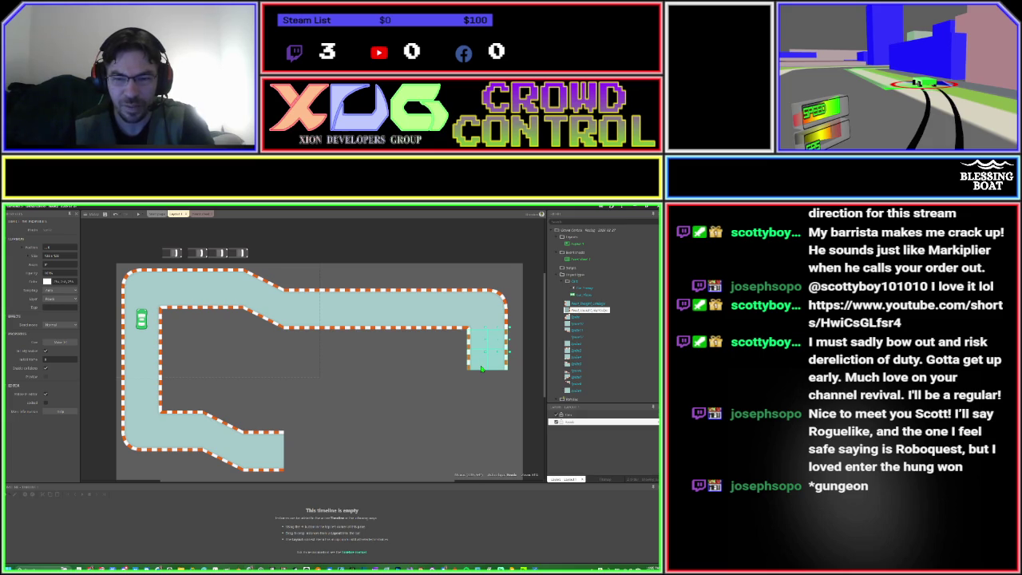
pyautogui.click(424, 377)
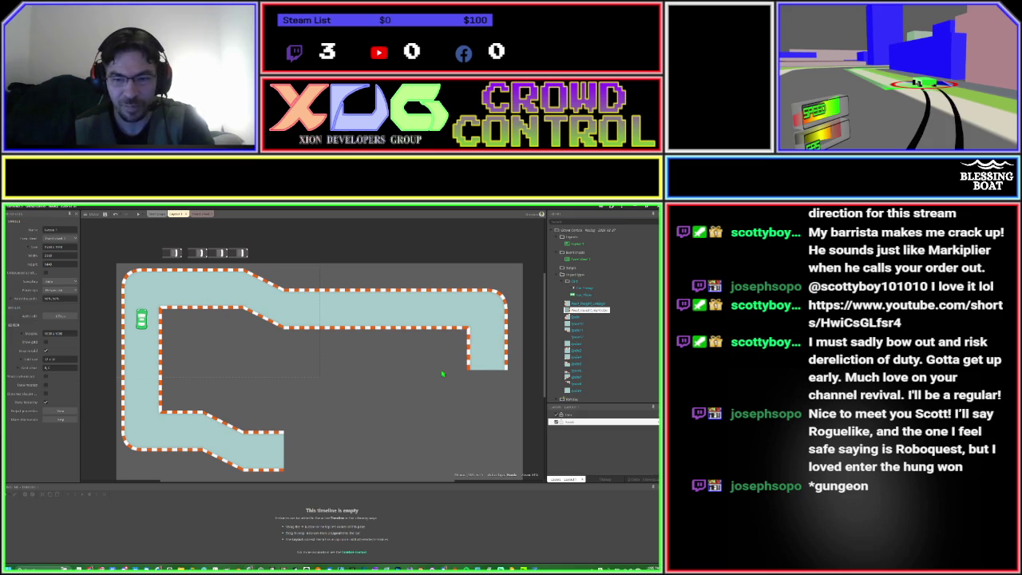
pyautogui.moveTo(488, 352)
pyautogui.mouseDown()
pyautogui.moveTo(518, 331)
pyautogui.moveTo(503, 351)
pyautogui.mouseUp()
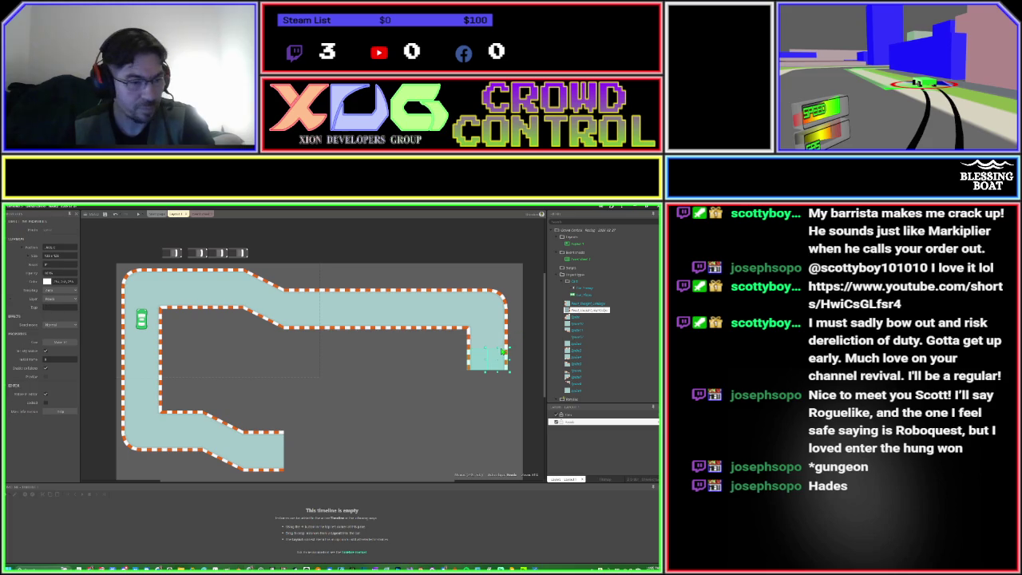
pyautogui.moveTo(476, 362)
pyautogui.mouseDown()
pyautogui.moveTo(481, 348)
pyautogui.moveTo(497, 398)
pyautogui.moveTo(501, 388)
pyautogui.mouseUp()
pyautogui.moveTo(426, 406)
pyautogui.mouseDown()
pyautogui.moveTo(426, 368)
pyautogui.moveTo(471, 395)
pyautogui.moveTo(465, 413)
pyautogui.mouseUp()
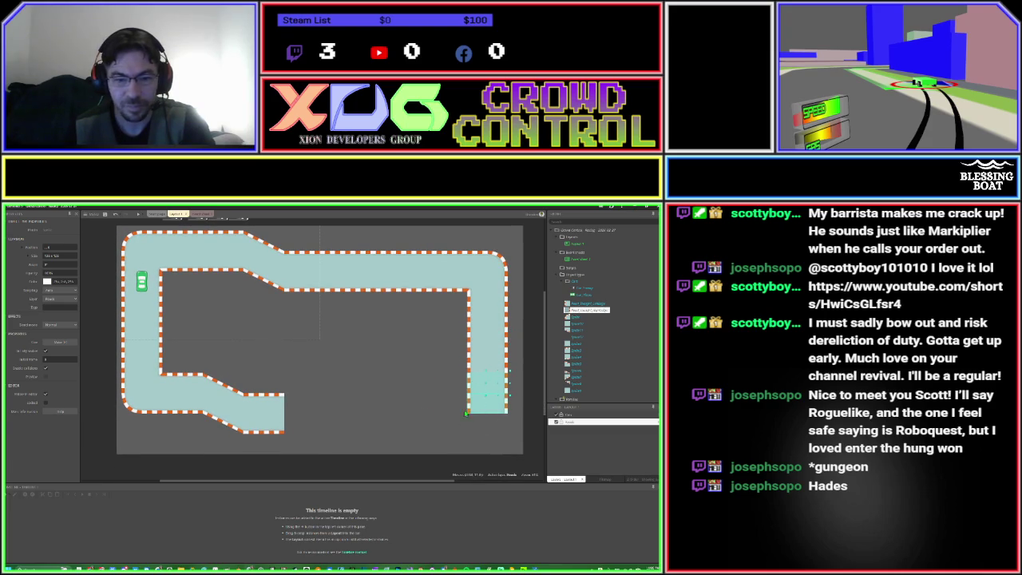
pyautogui.click(415, 413)
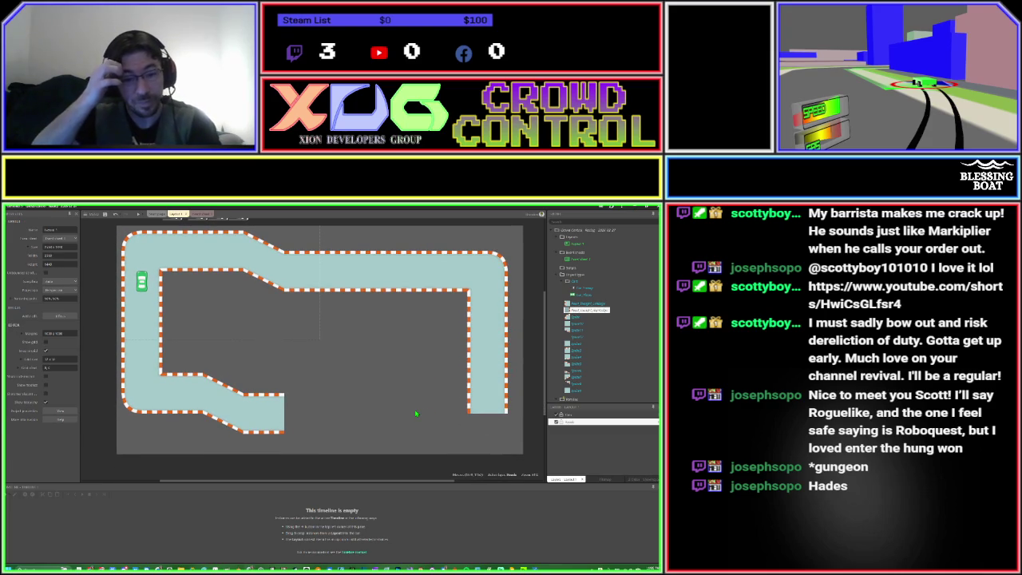
pyautogui.click(478, 411)
# Delete the last right-hand piece and place the square corner tile beside the straight's bottom.
pyautogui.press('Delete')
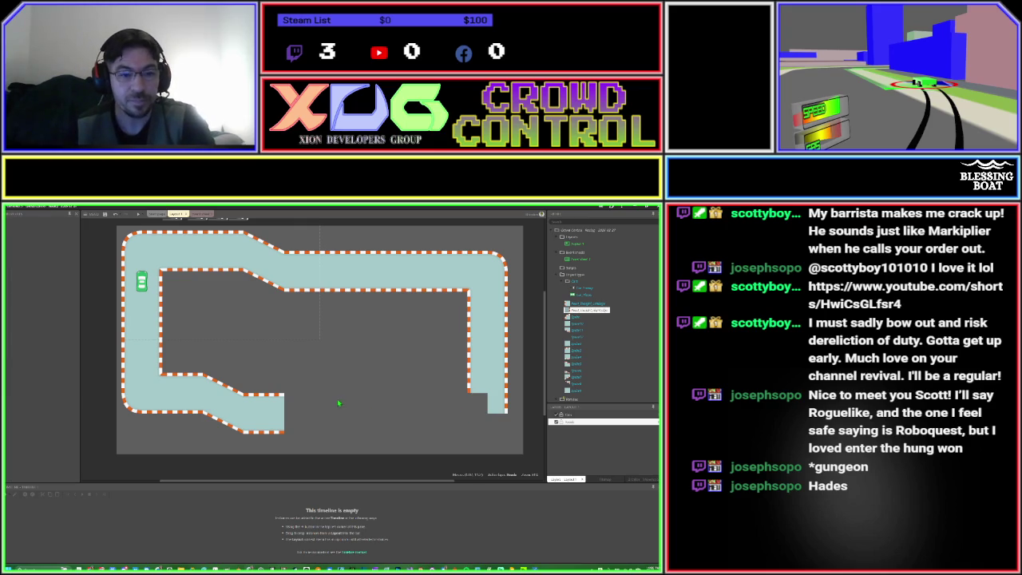
pyautogui.click(161, 375)
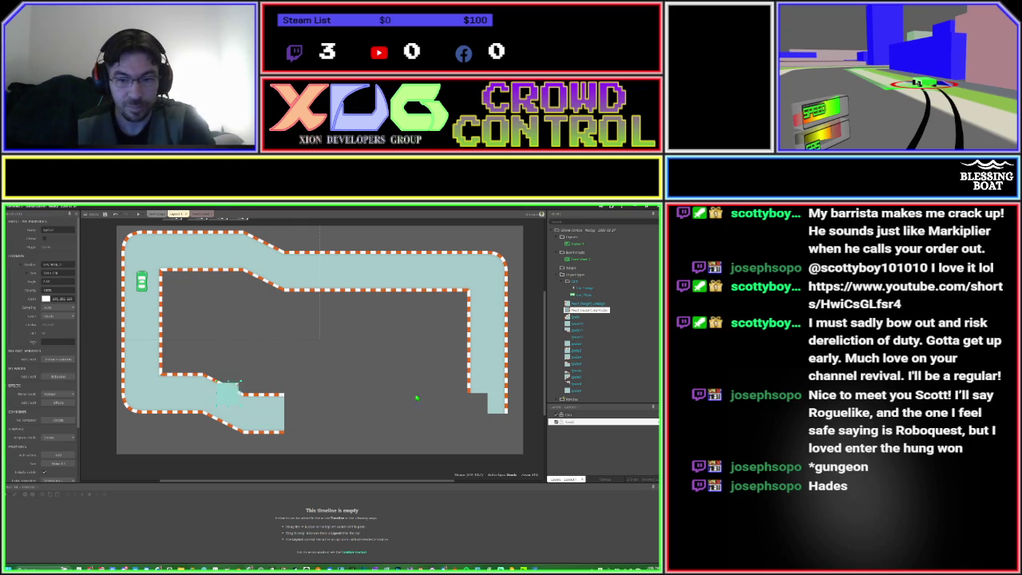
pyautogui.moveTo(416, 397); pyautogui.dragTo(451, 412)
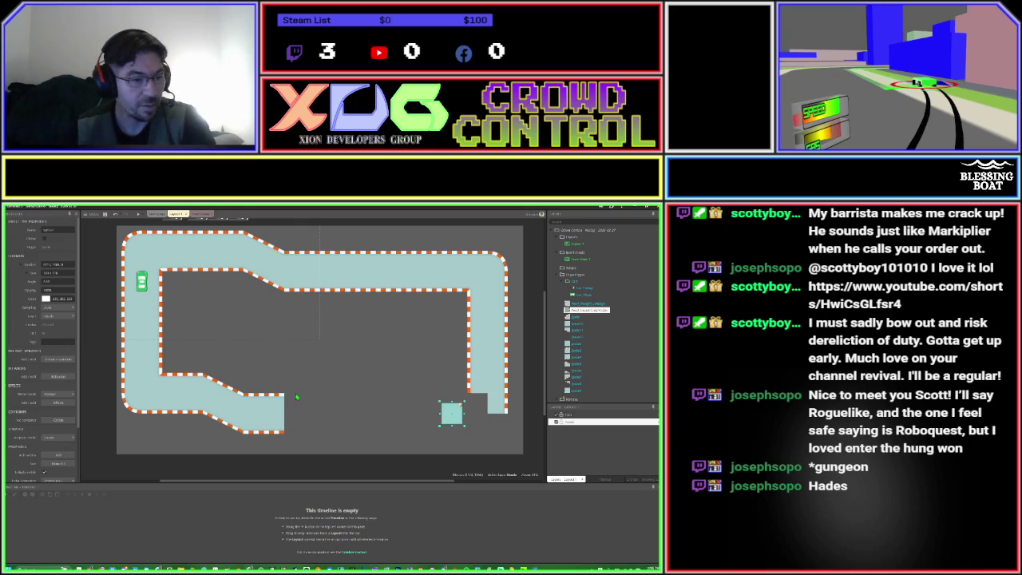
pyautogui.click(59, 281)
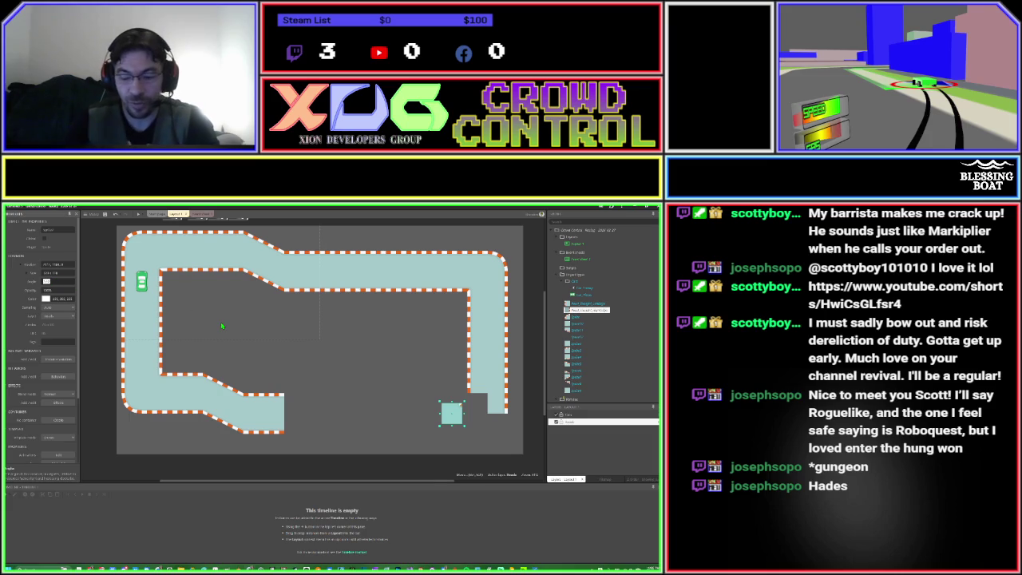
pyautogui.press('Tab')
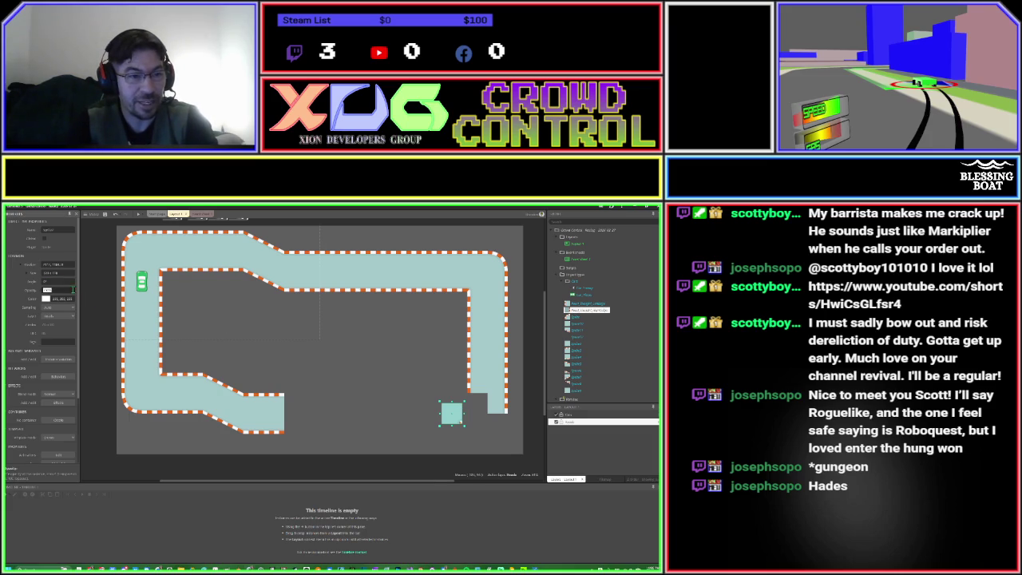
pyautogui.click(54, 281)
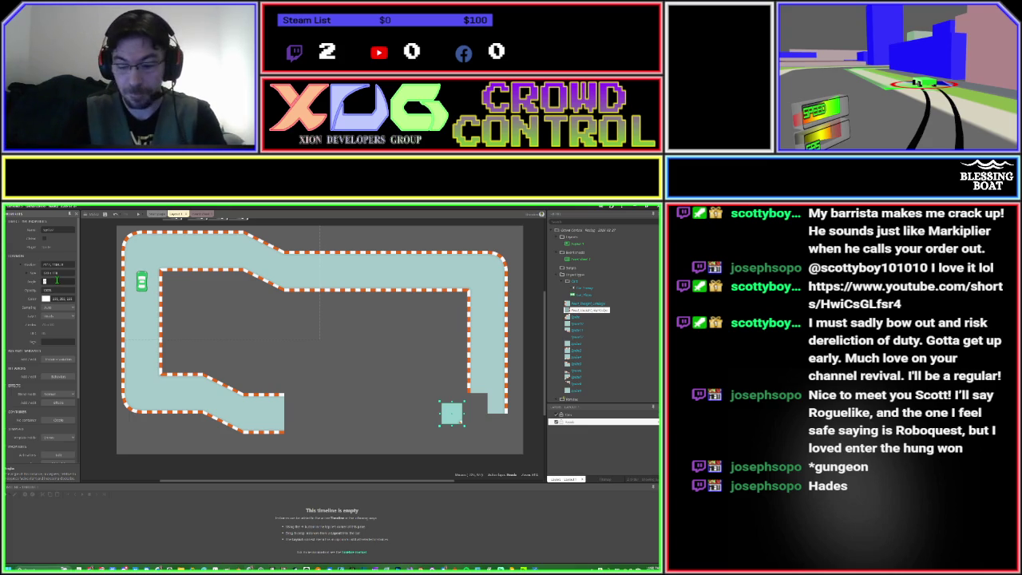
# Rotate the square corner tile to 90 degrees and fit it onto the right straight's end.
pyautogui.press('Tab')
pyautogui.click(57, 280)
pyautogui.write('90')
pyautogui.press('Tab')
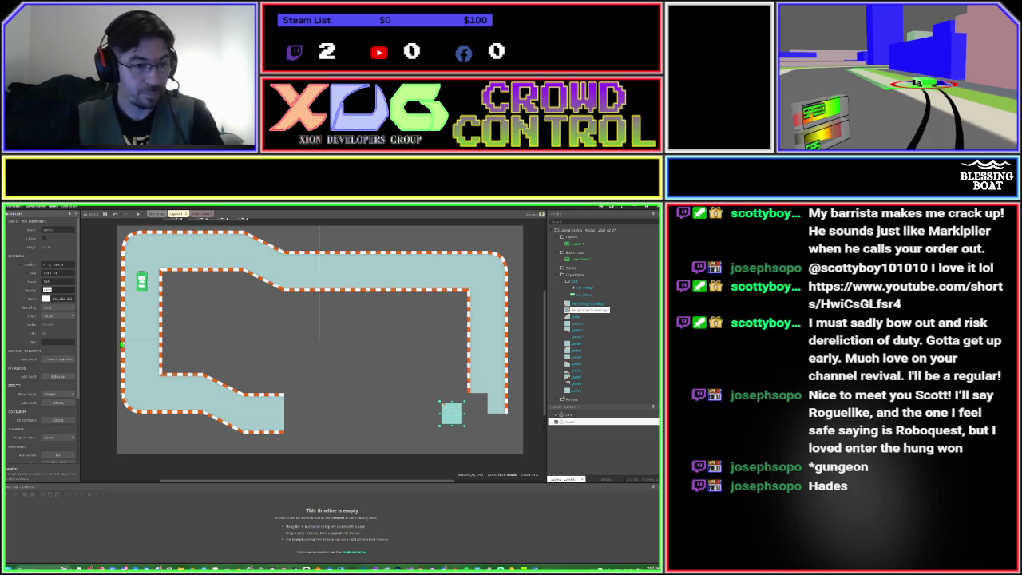
pyautogui.moveTo(444, 420); pyautogui.dragTo(470, 407)
pyautogui.click(360, 429)
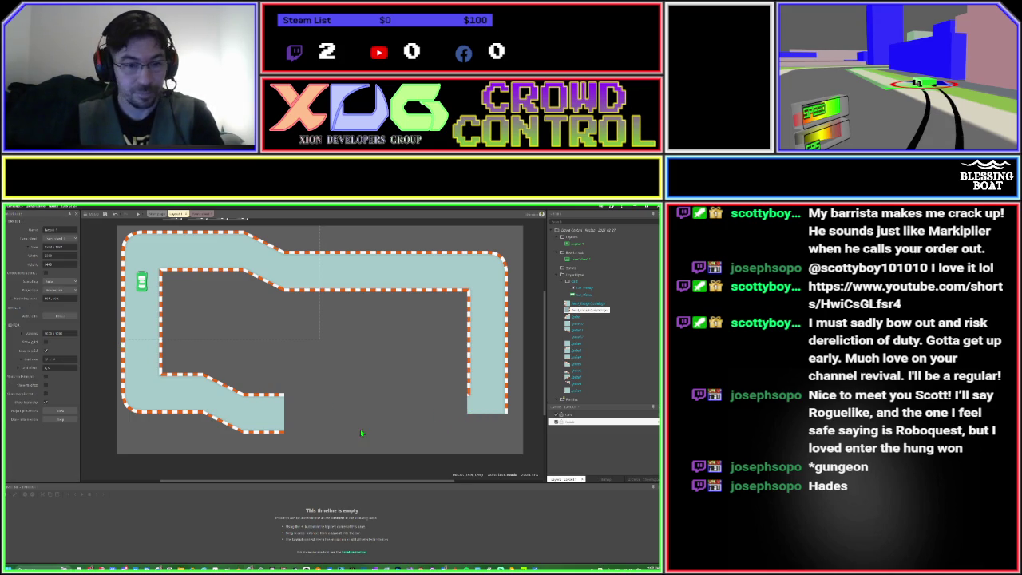
# Rotate a track piece 90 degrees into the lower-right corner and paste a copy beside it.
pyautogui.moveTo(493, 268); pyautogui.dragTo(415, 387)
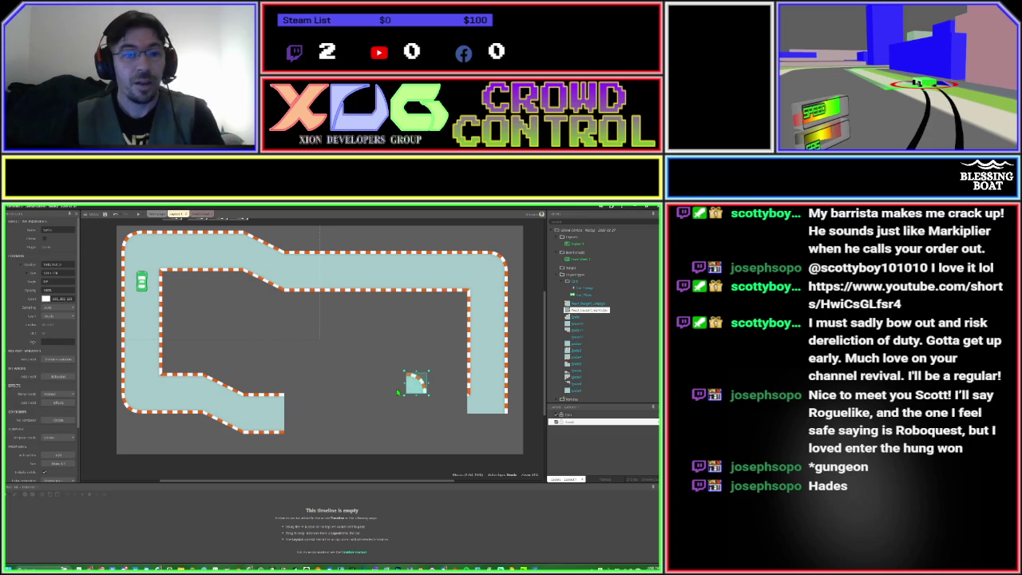
pyautogui.click(60, 282)
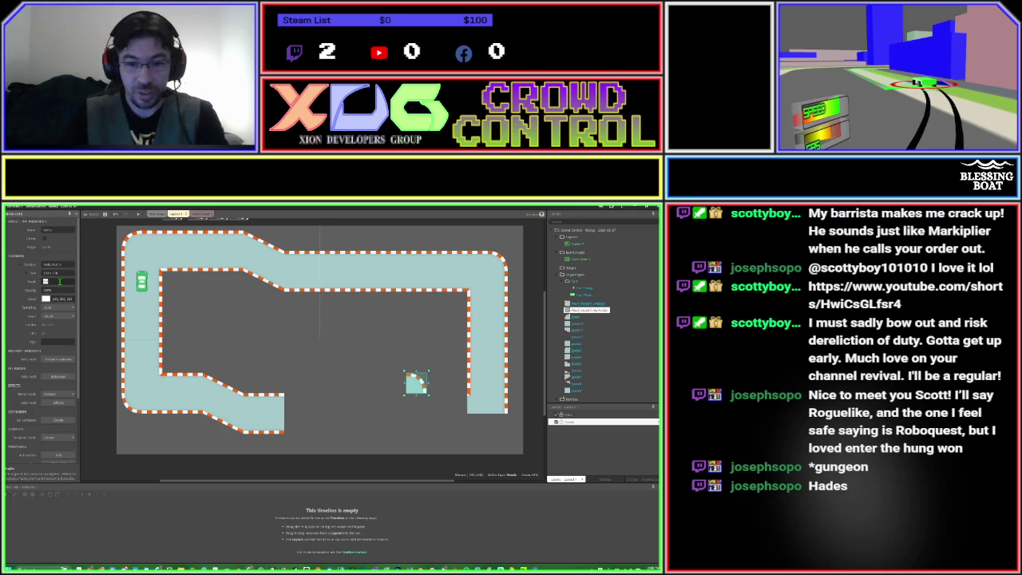
pyautogui.write('90')
pyautogui.press('Return')
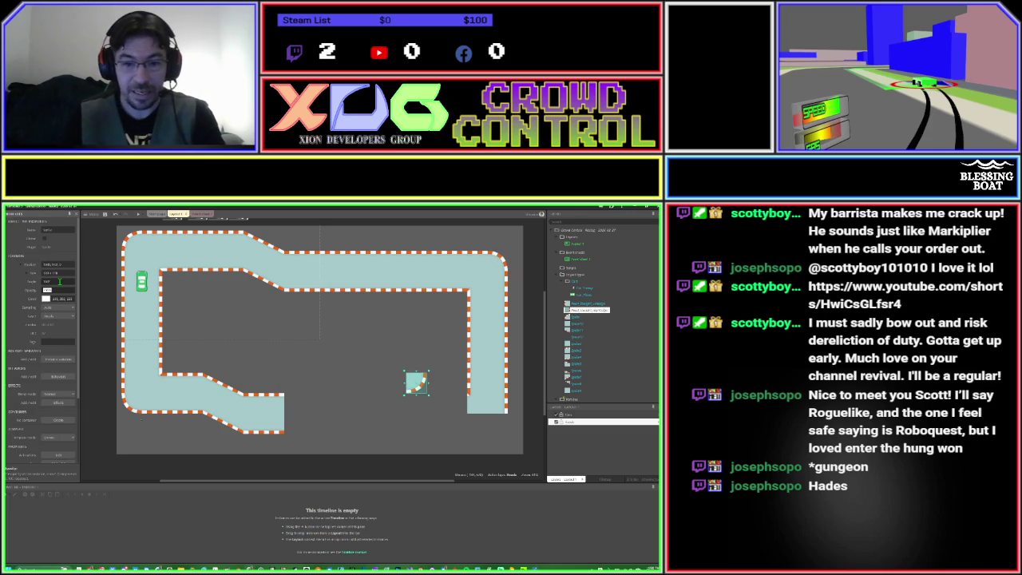
pyautogui.moveTo(418, 385)
pyautogui.mouseDown()
pyautogui.moveTo(436, 415)
pyautogui.moveTo(496, 428)
pyautogui.mouseUp()
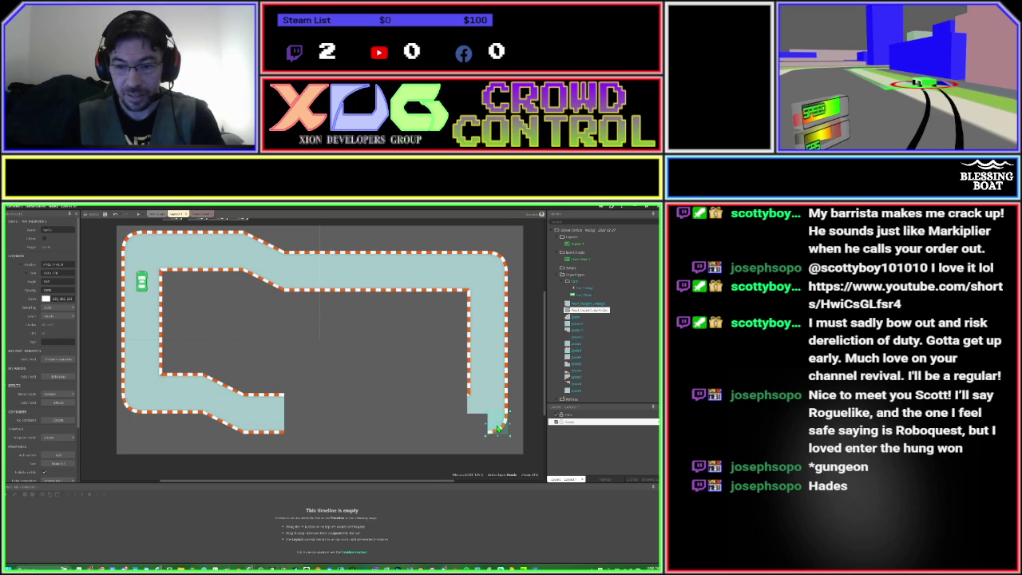
pyautogui.hotkey('ctrl', 'v')
pyautogui.click(280, 423)
pyautogui.moveTo(362, 437); pyautogui.dragTo(476, 431)
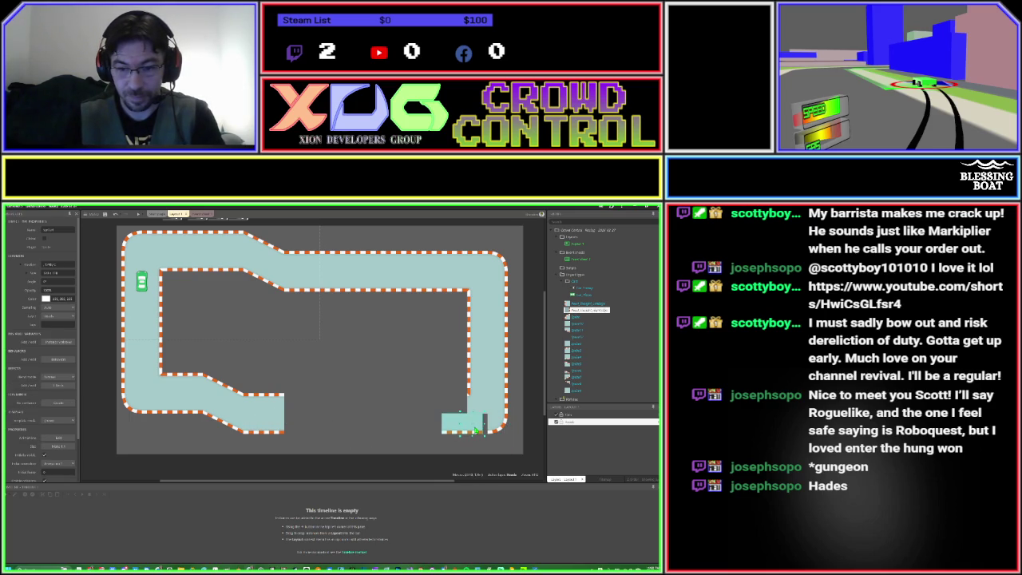
# Move track pieces into the lower-right and bottom-centre gaps of the bottom straight.
pyautogui.doubleClick(477, 431)
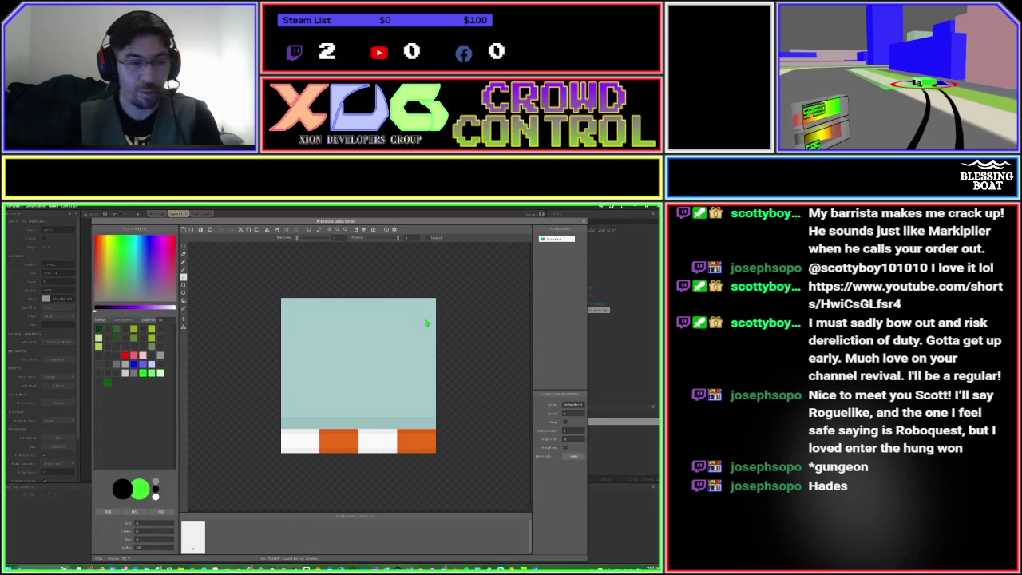
pyautogui.press('Escape')
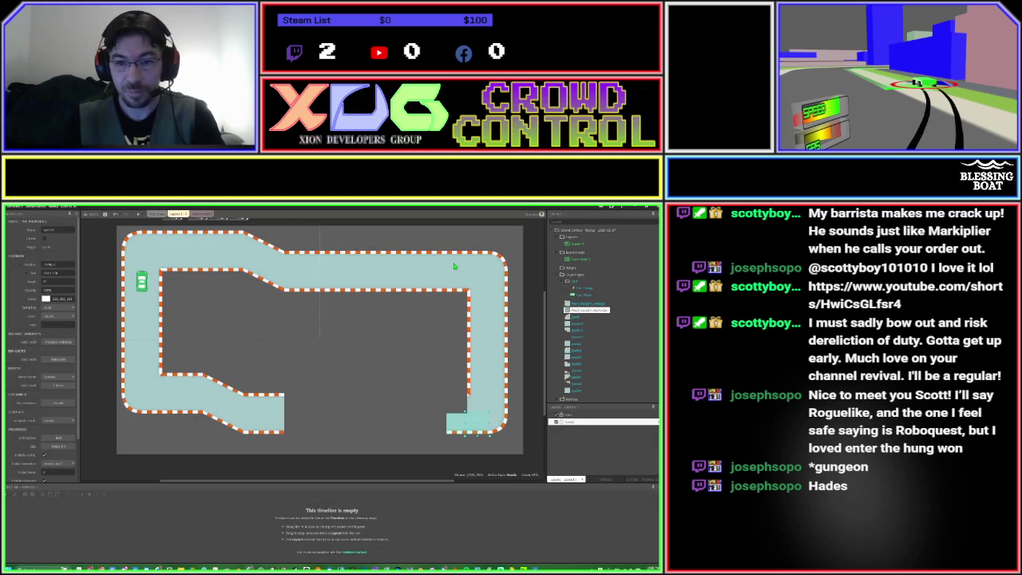
pyautogui.moveTo(454, 265)
pyautogui.mouseDown()
pyautogui.moveTo(435, 372)
pyautogui.moveTo(456, 408)
pyautogui.mouseUp()
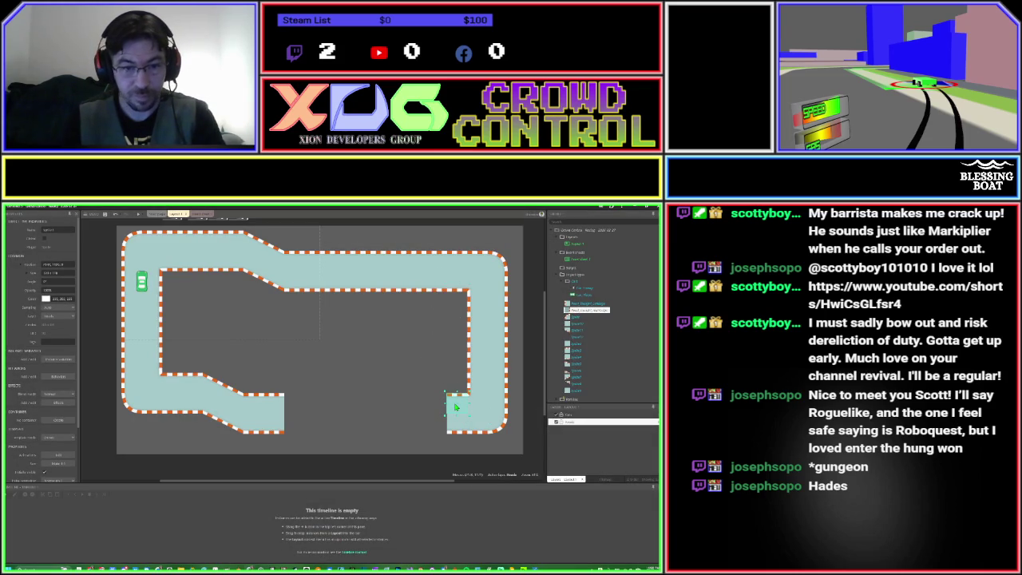
pyautogui.moveTo(335, 244); pyautogui.dragTo(454, 311)
pyautogui.moveTo(406, 286)
pyautogui.mouseDown()
pyautogui.moveTo(383, 419)
pyautogui.moveTo(399, 428)
pyautogui.mouseUp()
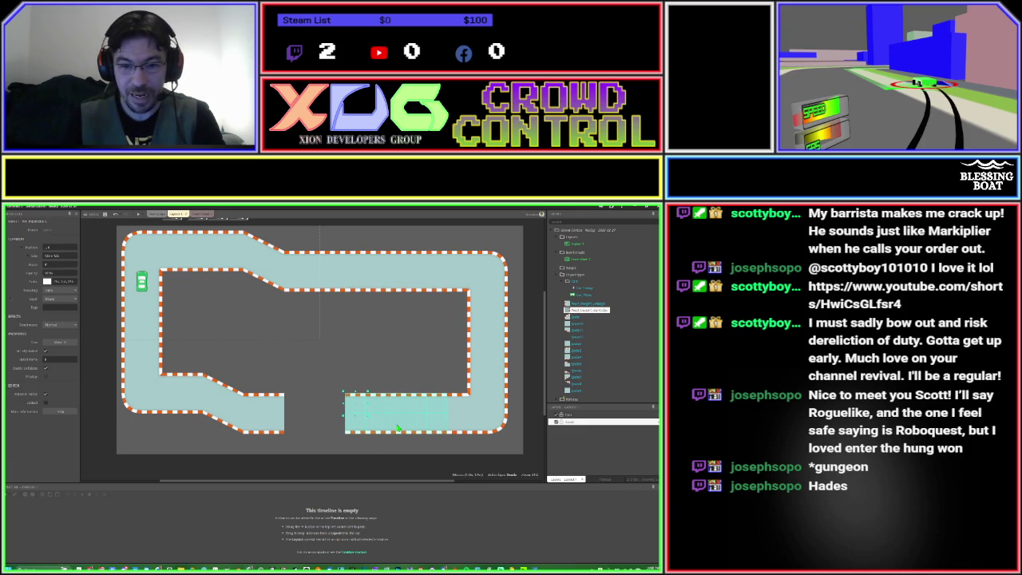
pyautogui.click(334, 393)
pyautogui.moveTo(334, 393)
pyautogui.mouseDown()
pyautogui.moveTo(387, 439)
pyautogui.moveTo(339, 428)
pyautogui.mouseUp()
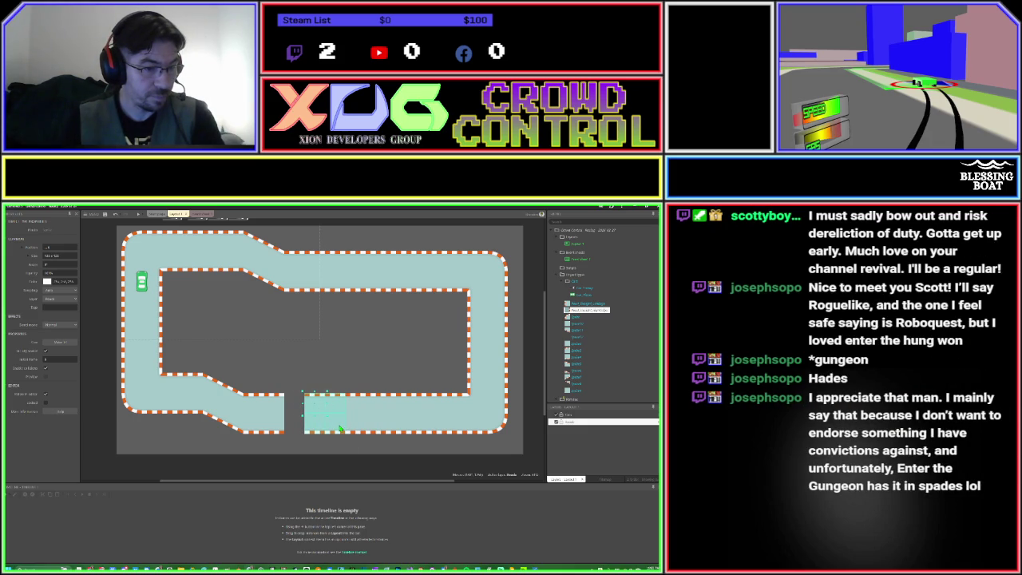
# Slide the small bottom track piece left until it meets the rest of the track.
pyautogui.click(315, 355)
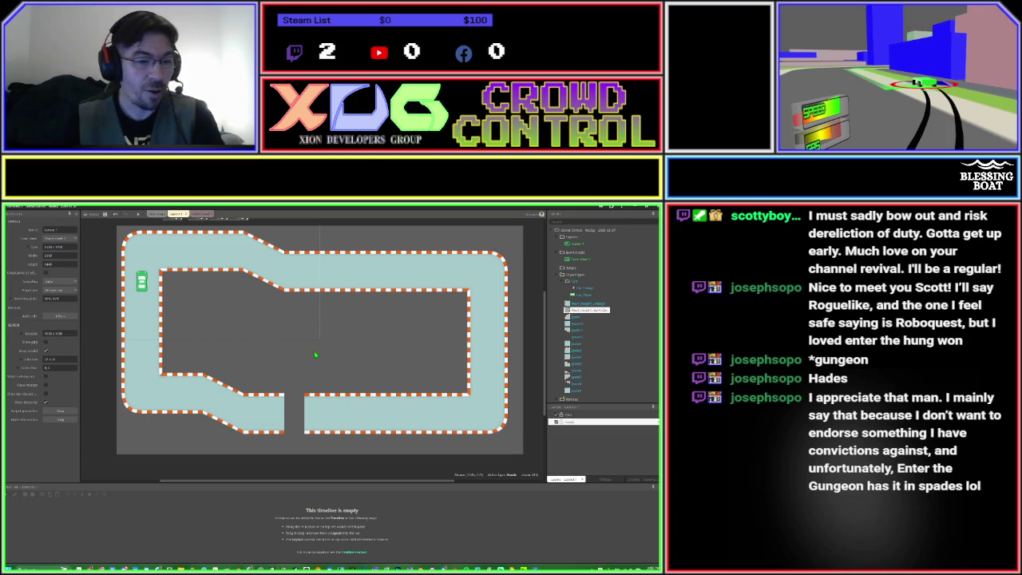
pyautogui.click(314, 406)
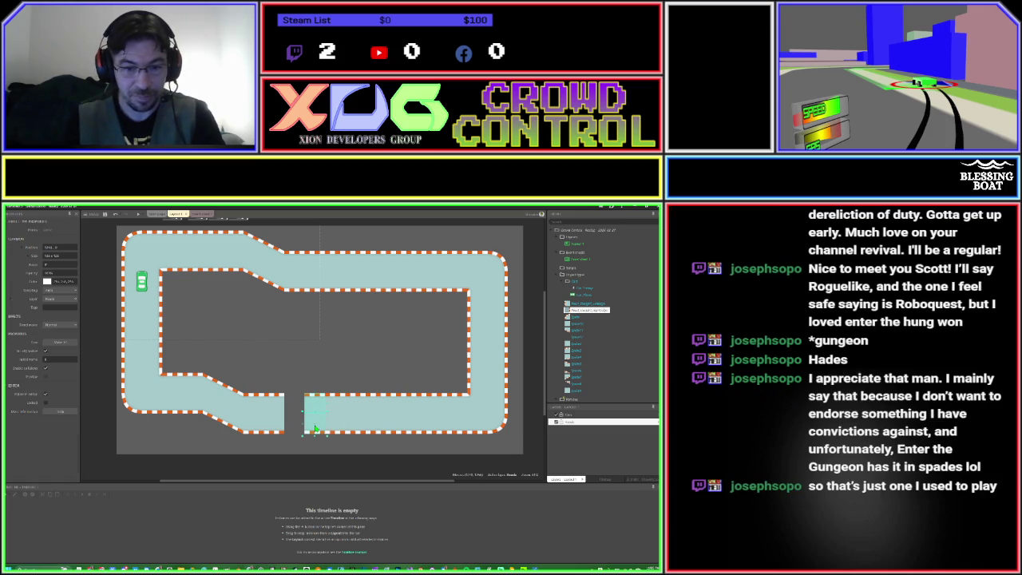
pyautogui.moveTo(316, 429); pyautogui.dragTo(297, 429)
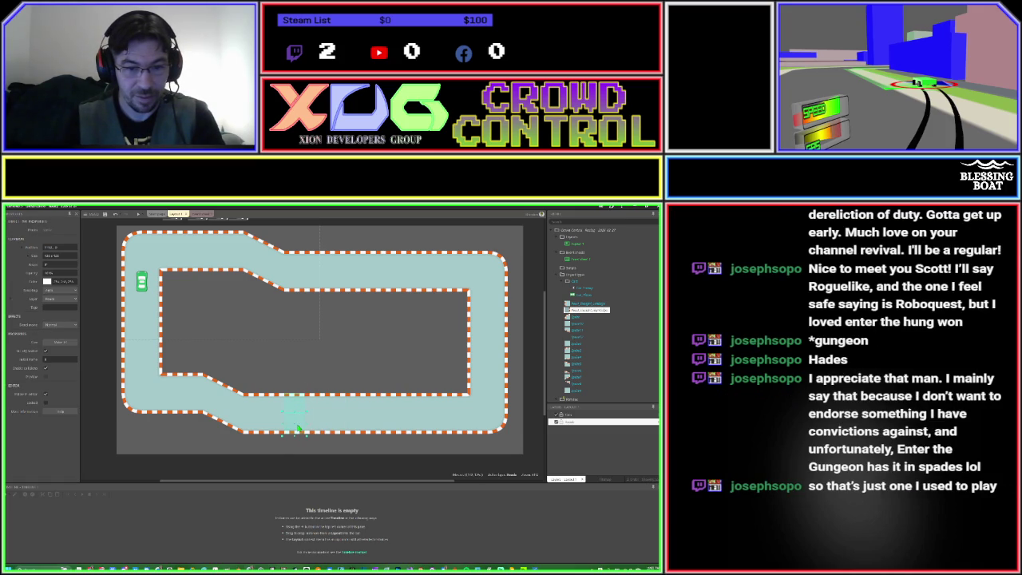
pyautogui.click(296, 371)
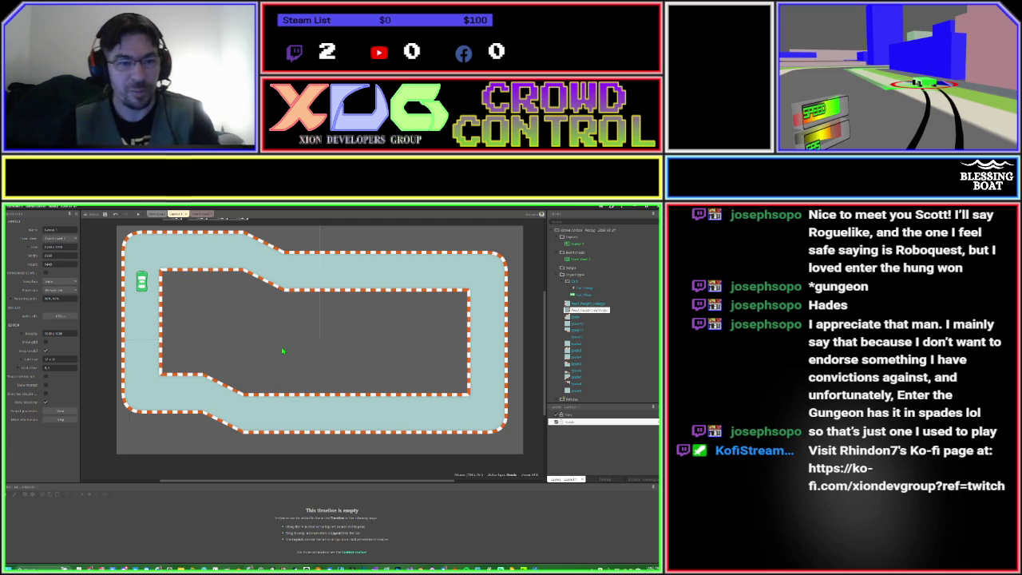
pyautogui.click(352, 292)
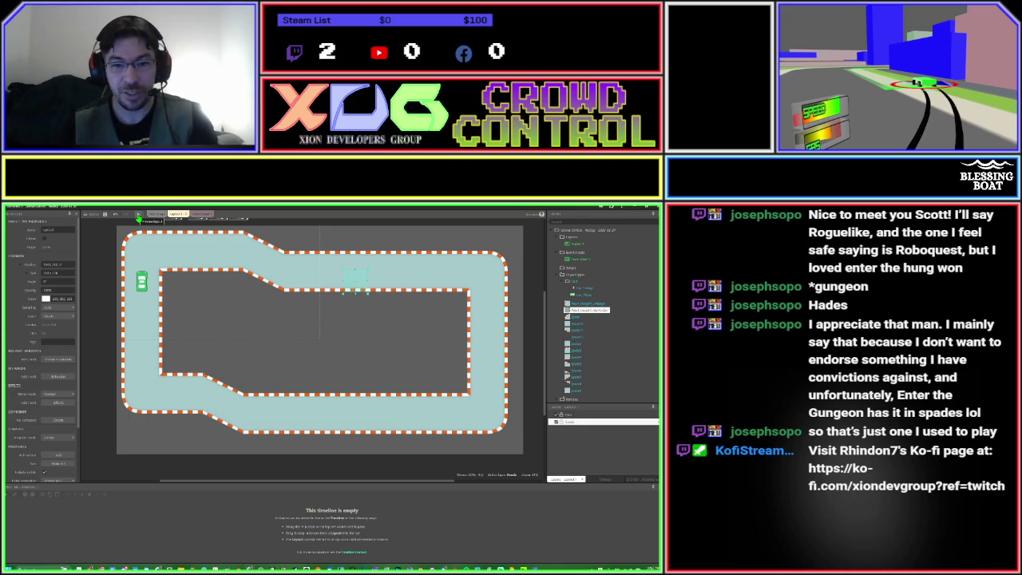
pyautogui.click(138, 216)
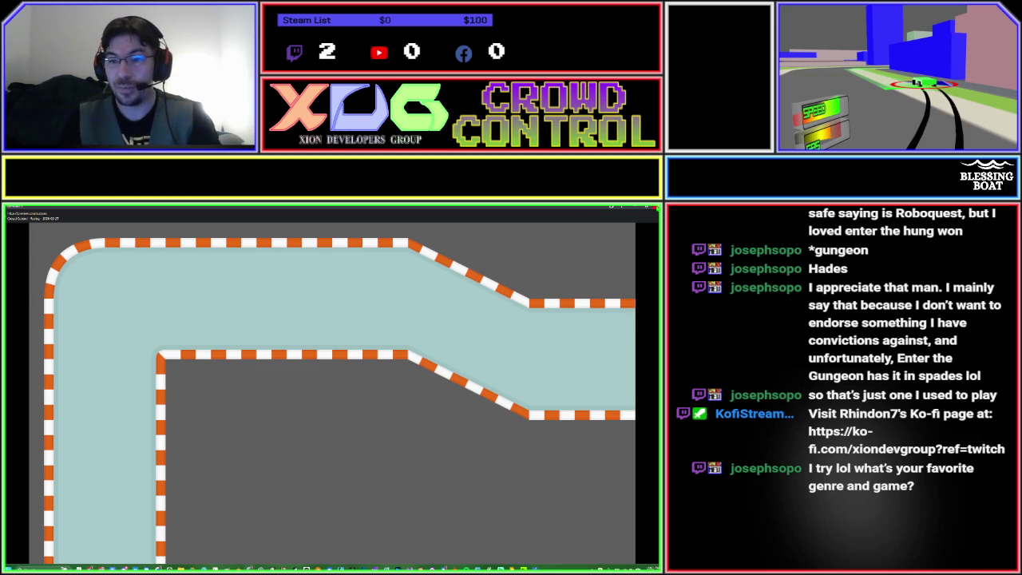
pyautogui.click(648, 212)
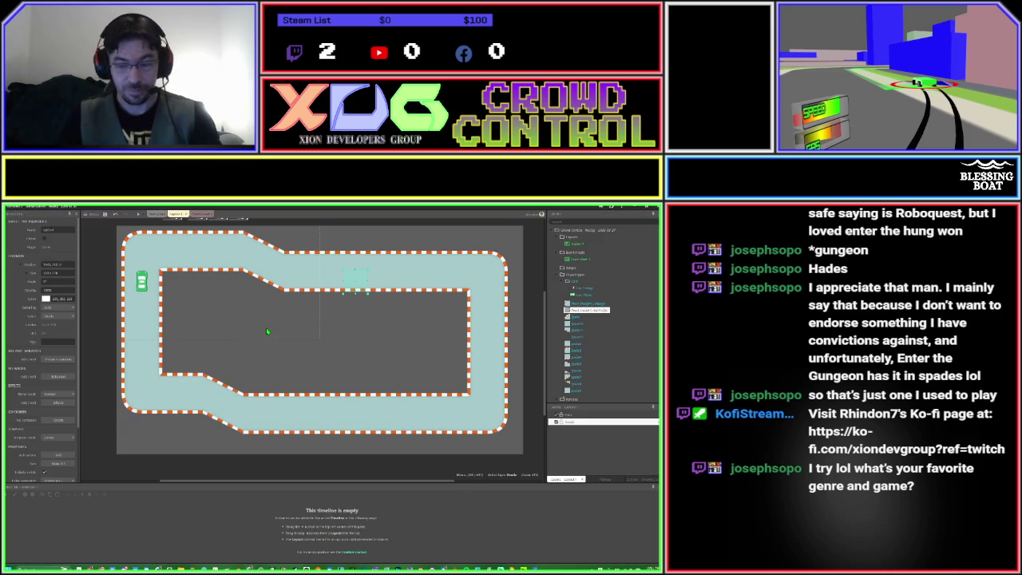
# Pan to the upper-left of the track and zoom in around the green car.
pyautogui.moveTo(191, 305); pyautogui.dragTo(276, 355)
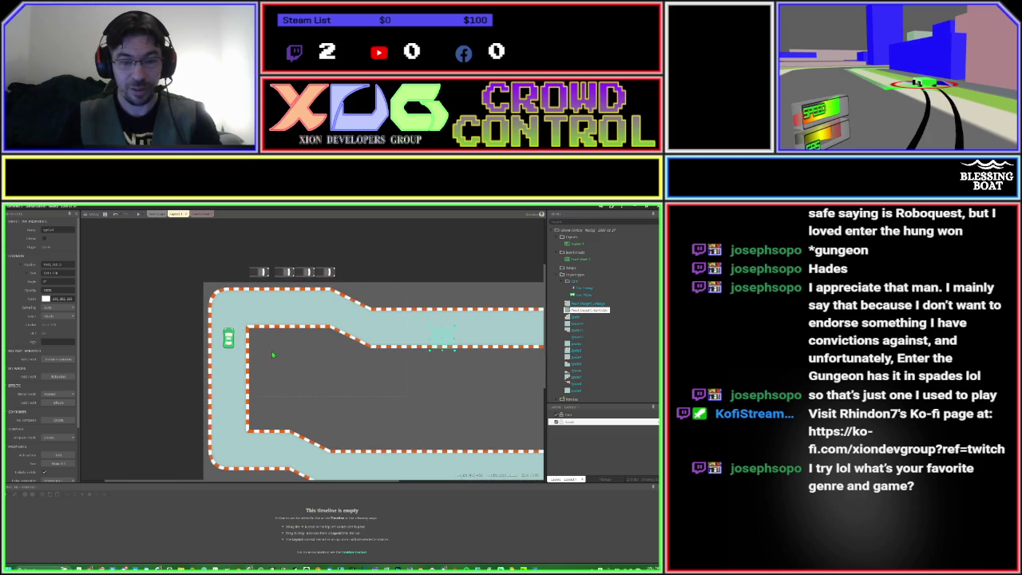
pyautogui.scroll(3, 270, 352)
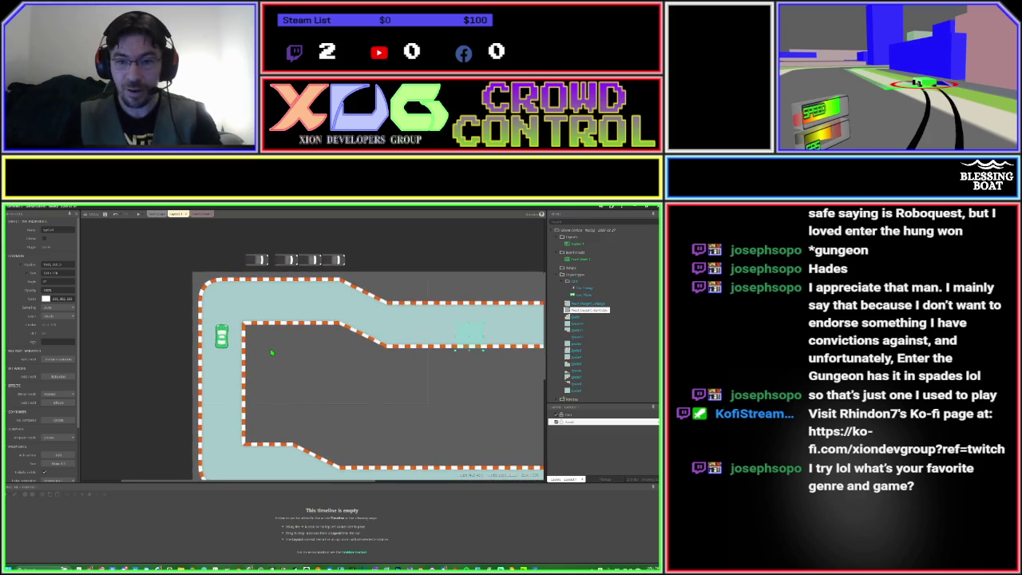
pyautogui.scroll(2, 272, 352)
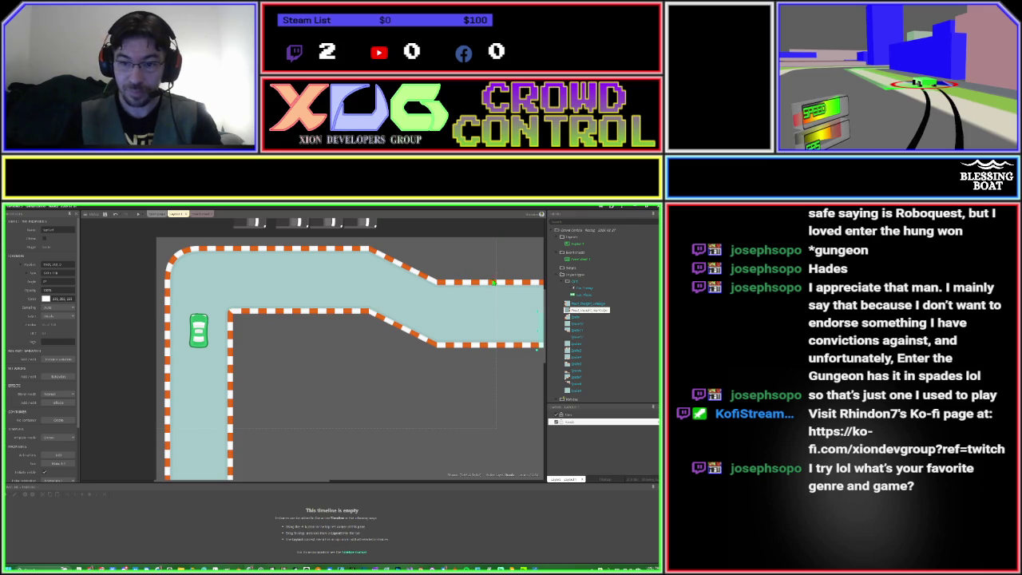
# Select the Roads layer and turn on its Transparent property.
pyautogui.click(125, 384)
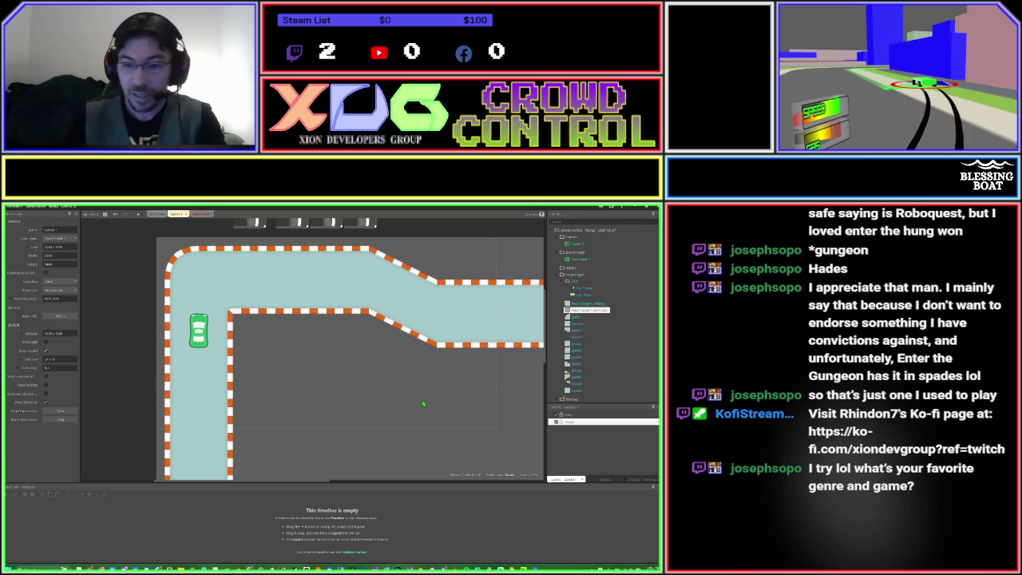
pyautogui.click(599, 423)
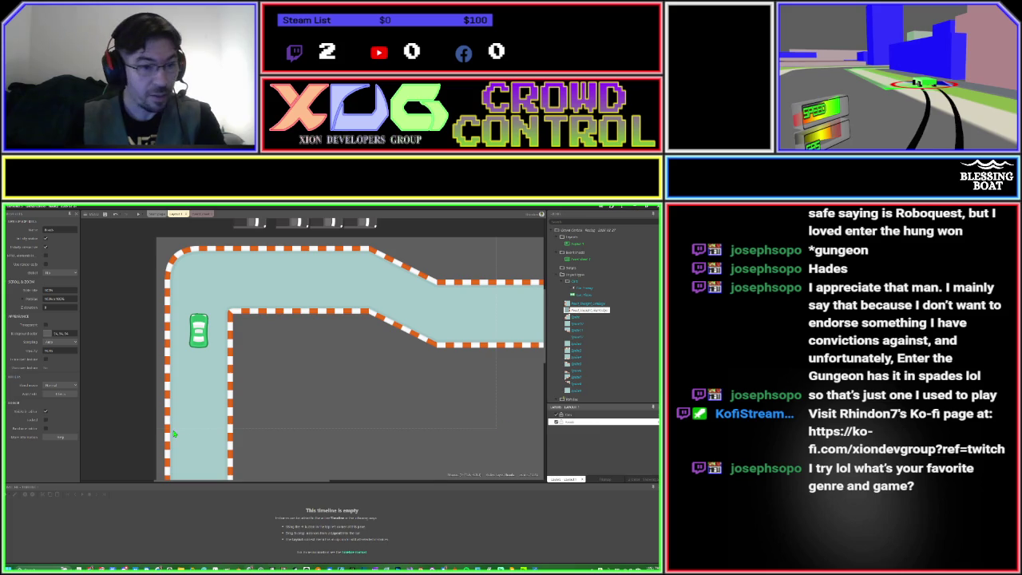
pyautogui.click(47, 325)
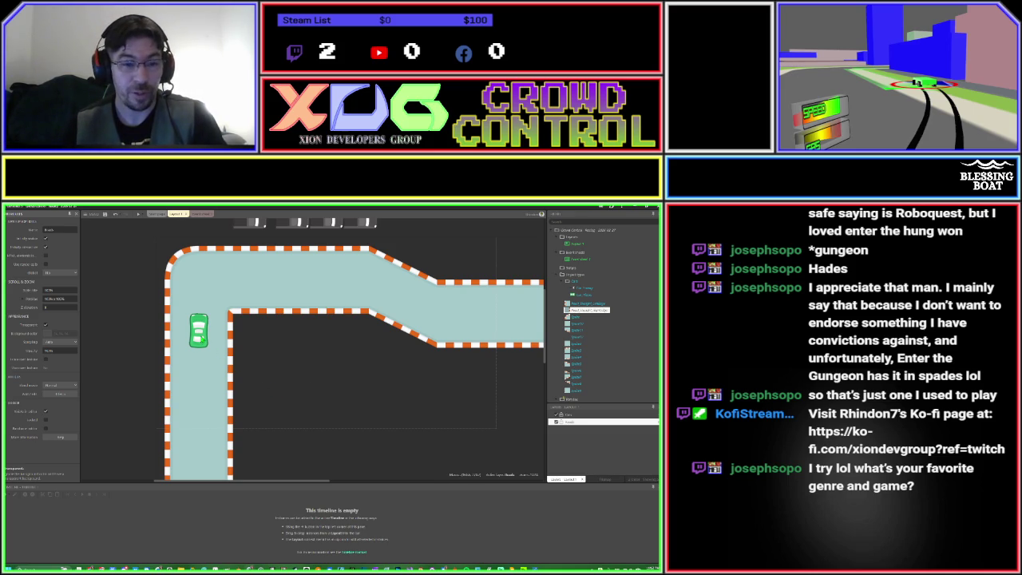
# Add a new behavior to the Car object through its Edit behaviors list.
pyautogui.click(578, 296)
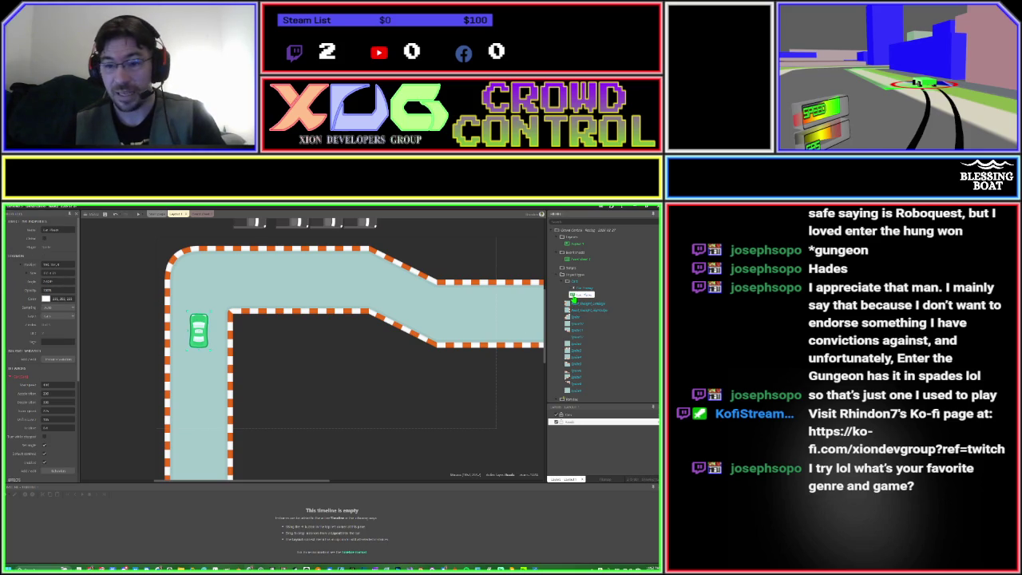
pyautogui.rightClick(572, 298)
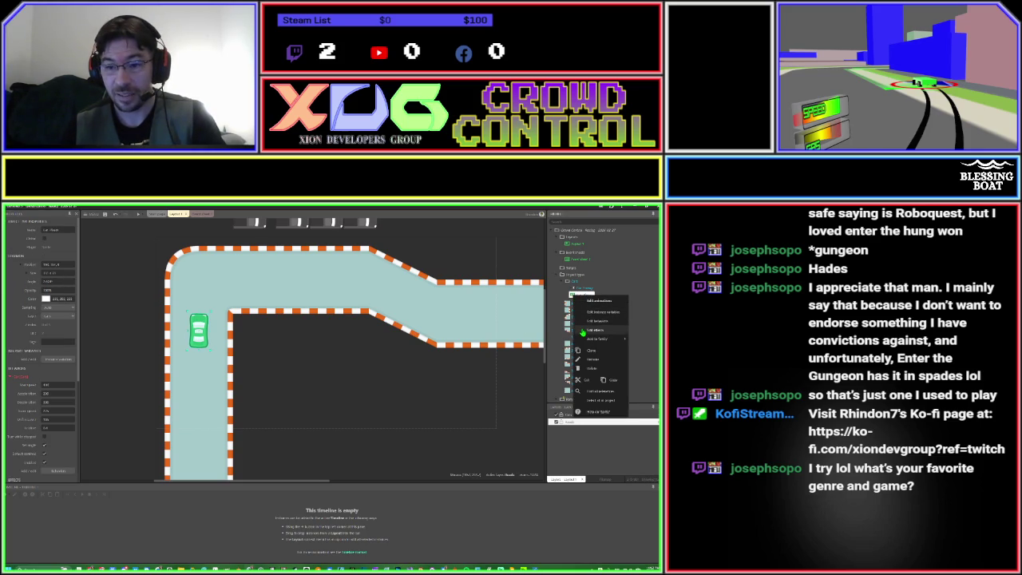
pyautogui.click(590, 321)
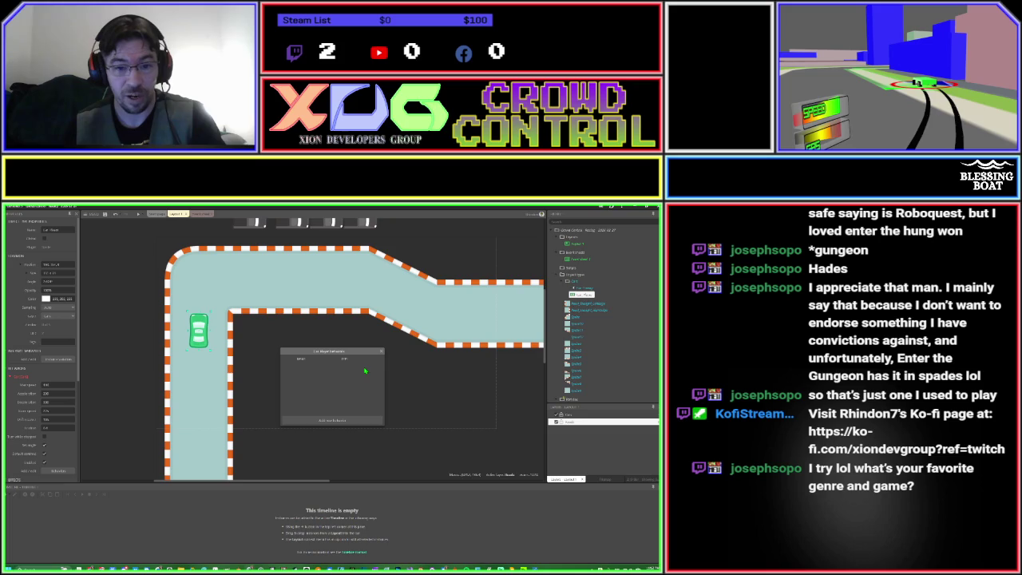
pyautogui.click(338, 418)
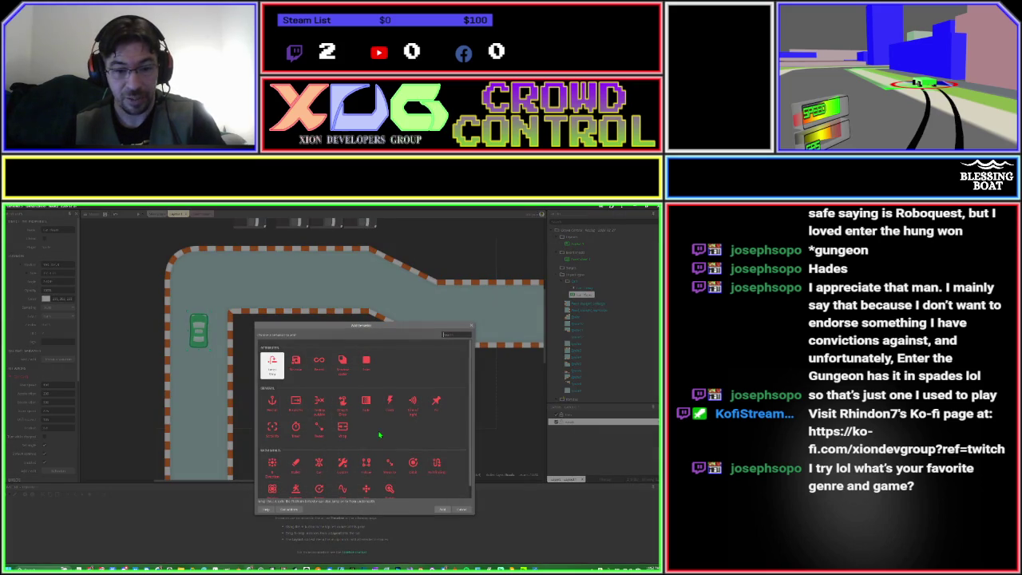
pyautogui.doubleClick(272, 435)
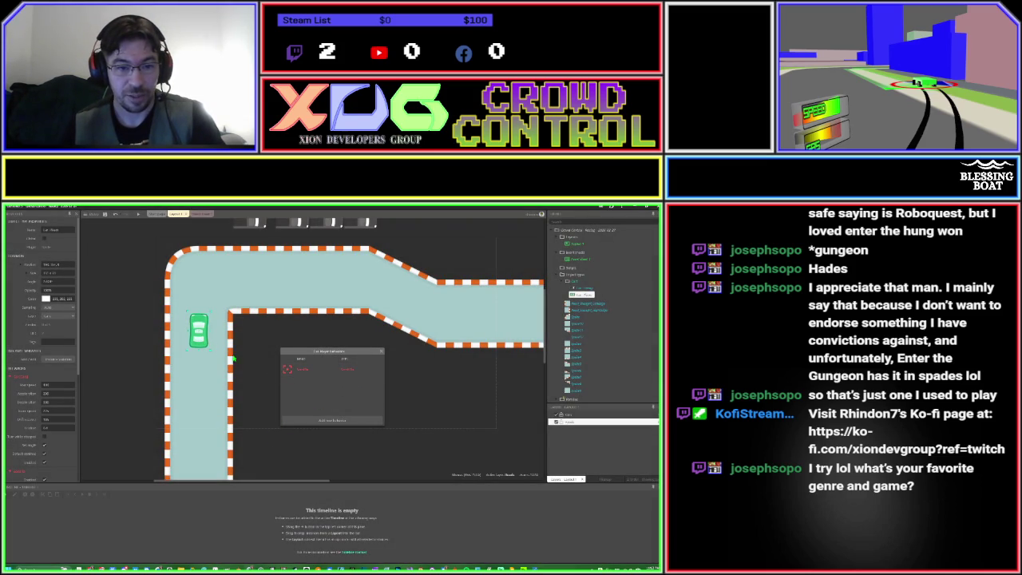
pyautogui.click(318, 374)
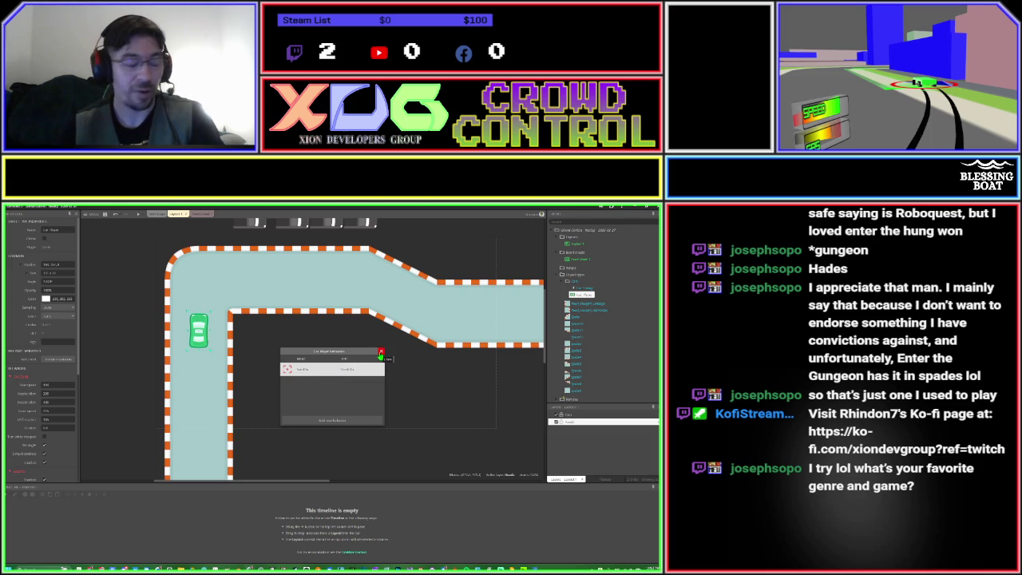
pyautogui.click(381, 355)
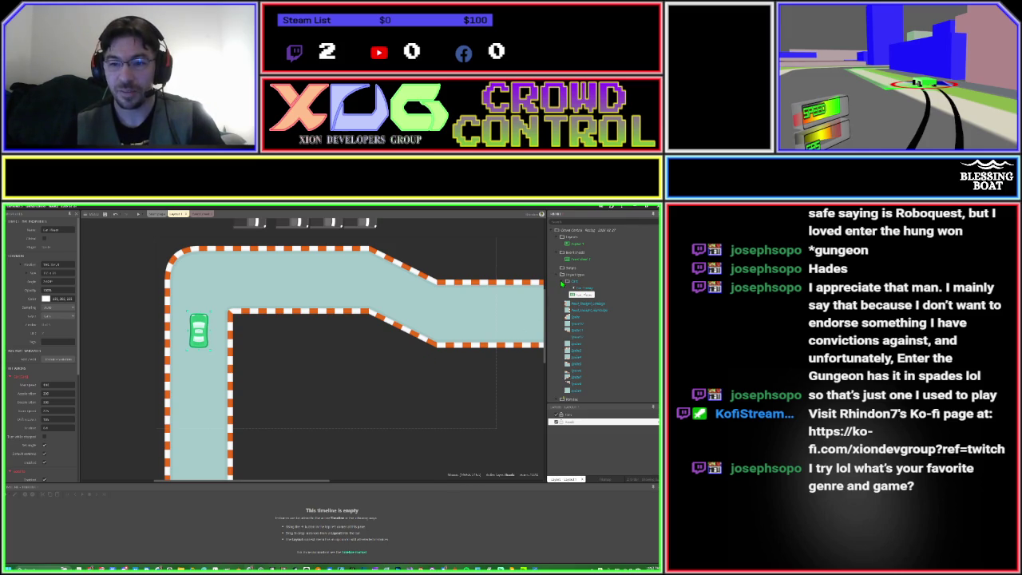
pyautogui.scroll(-5, 568, 289)
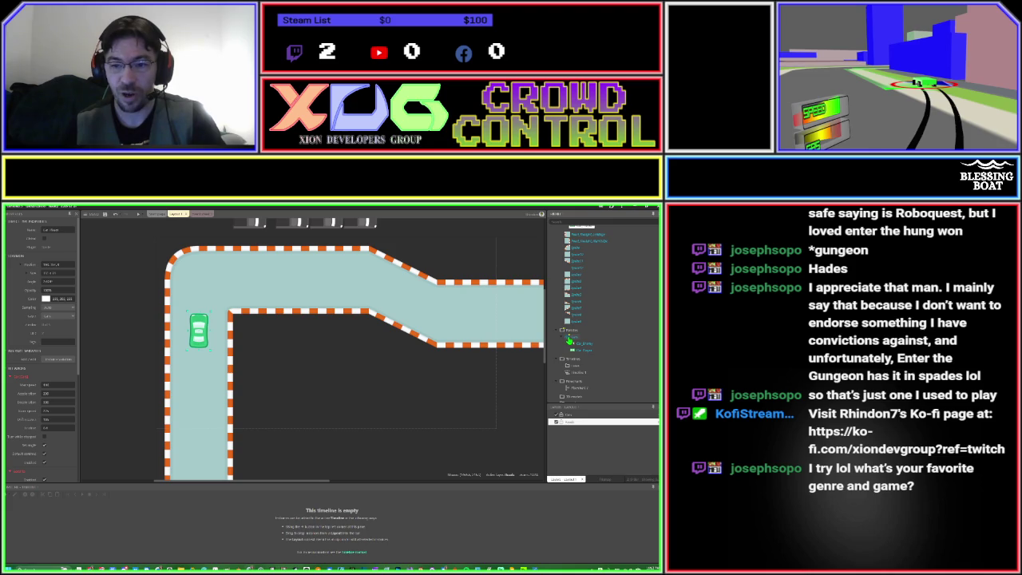
# Check the properties of Car_Body and other objects, then launch the game preview with F5.
pyautogui.click(571, 337)
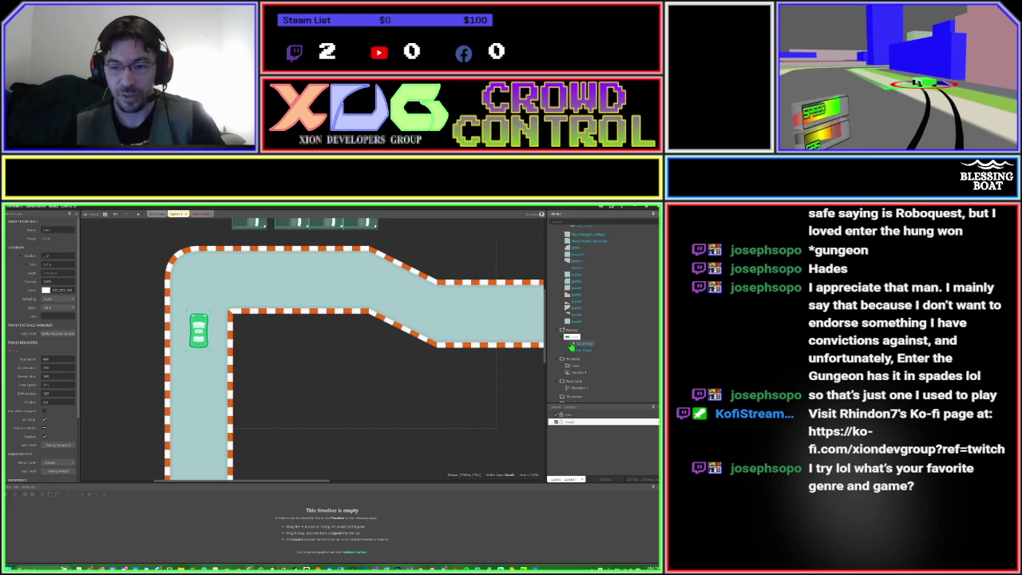
pyautogui.click(578, 344)
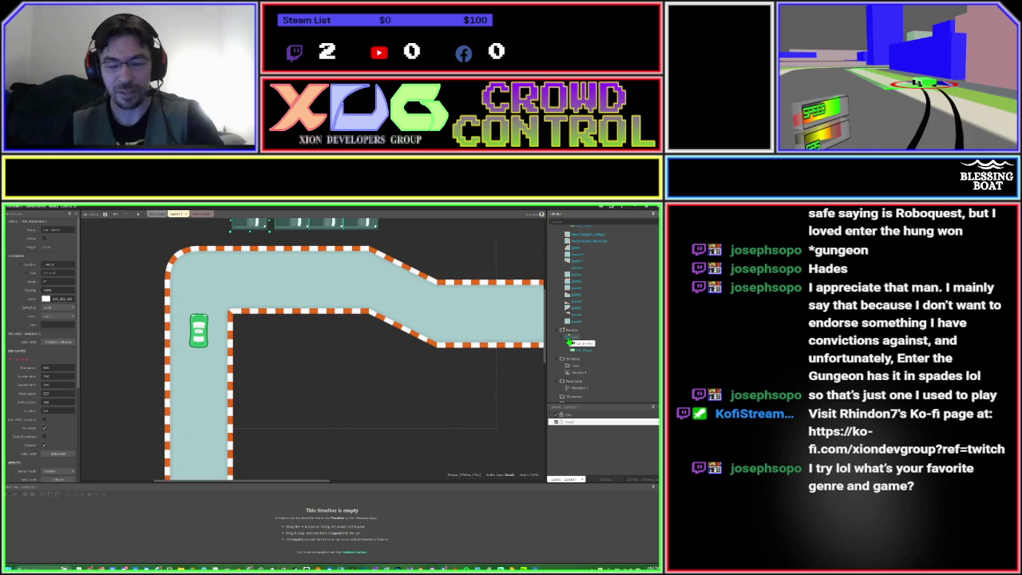
pyautogui.click(572, 336)
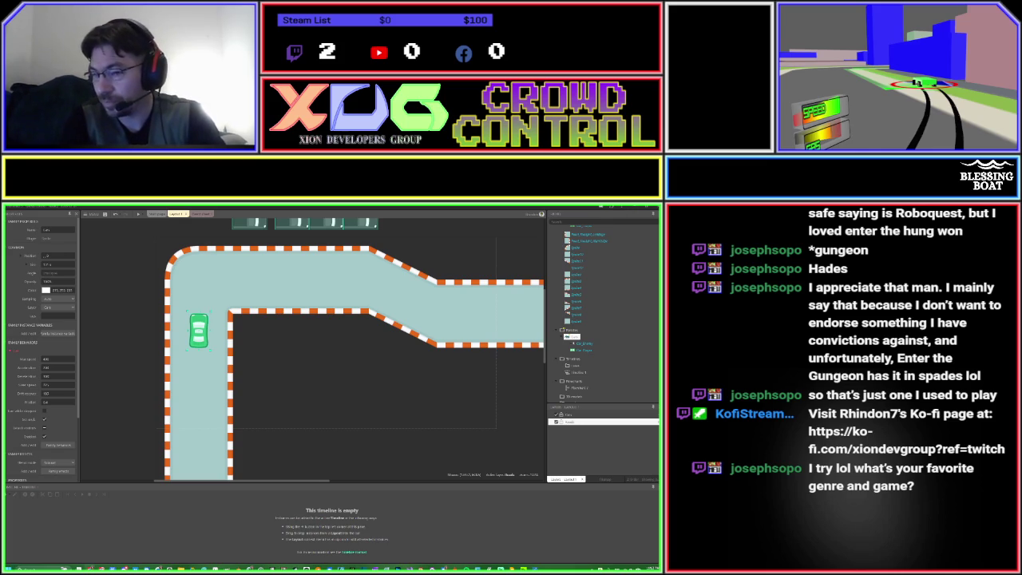
pyautogui.press('F5')
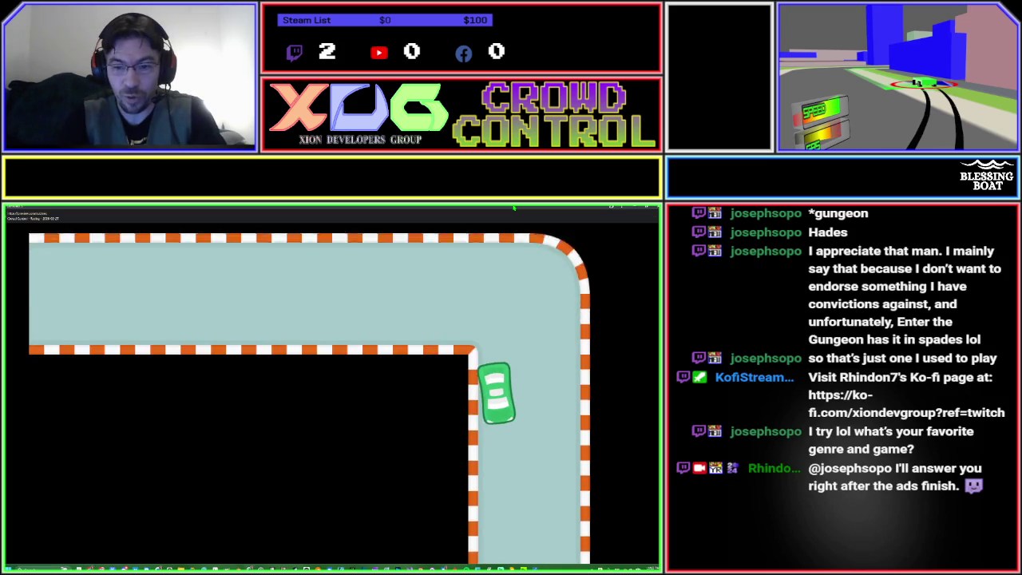
# Drive the car around the track with the arrow keys, then close the preview window.
pyautogui.press('Right')
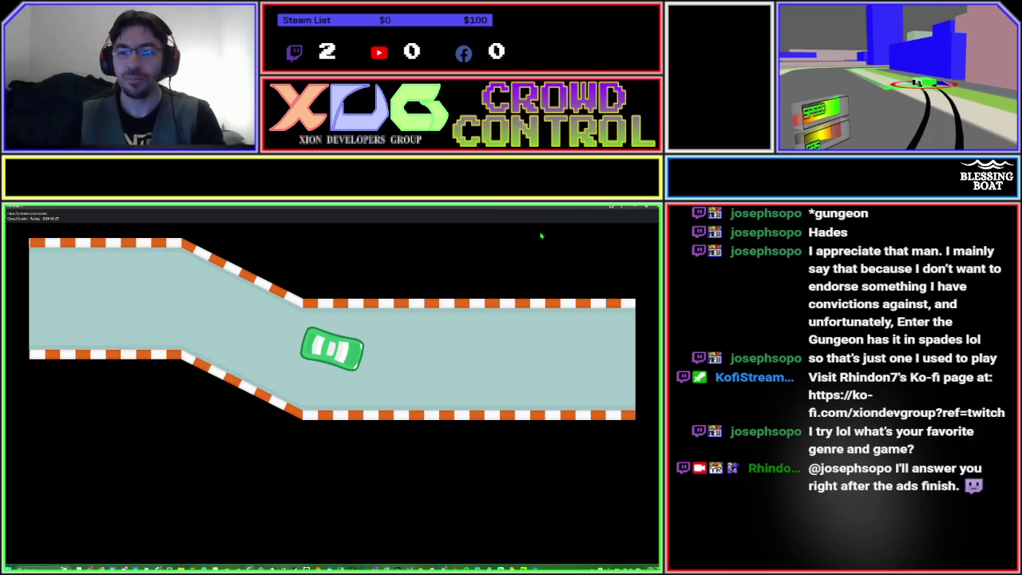
pyautogui.click(635, 207)
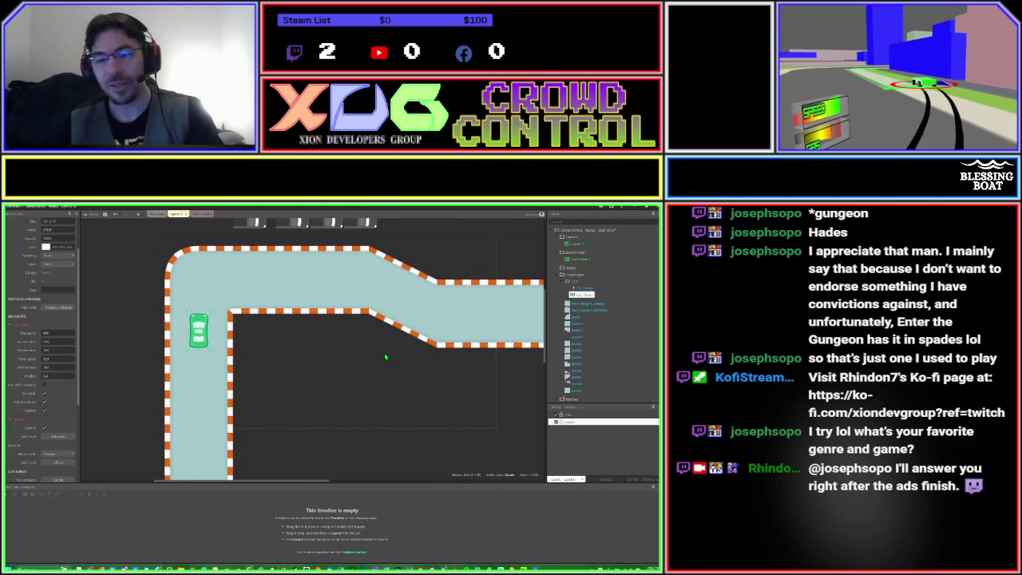
# Zoom out and pan the layout until the whole closed-loop track is visible.
pyautogui.scroll(-2, 384, 352)
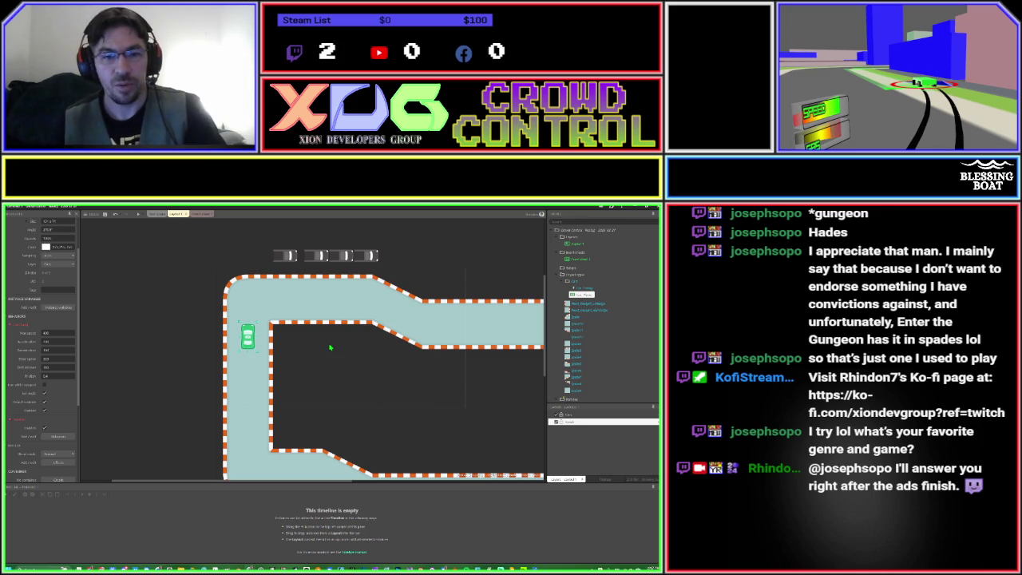
pyautogui.click(317, 260)
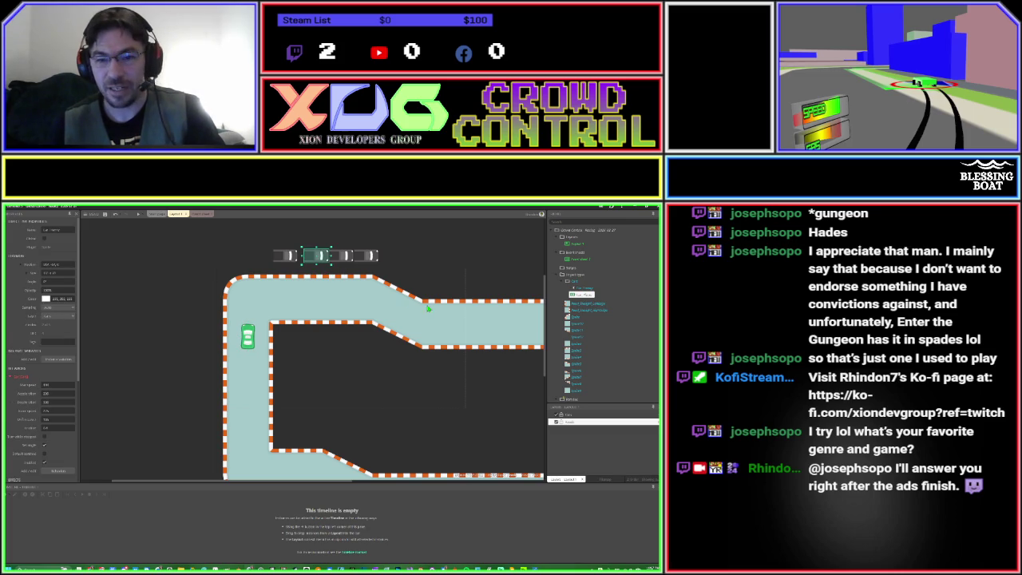
pyautogui.moveTo(453, 278)
pyautogui.mouseDown()
pyautogui.moveTo(431, 266)
pyautogui.moveTo(353, 271)
pyautogui.mouseUp()
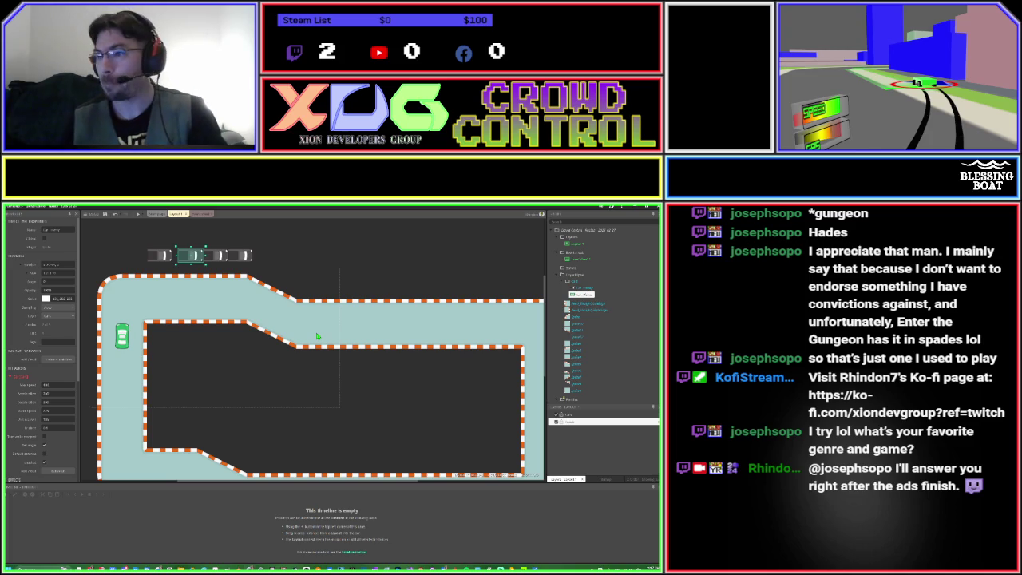
pyautogui.click(347, 376)
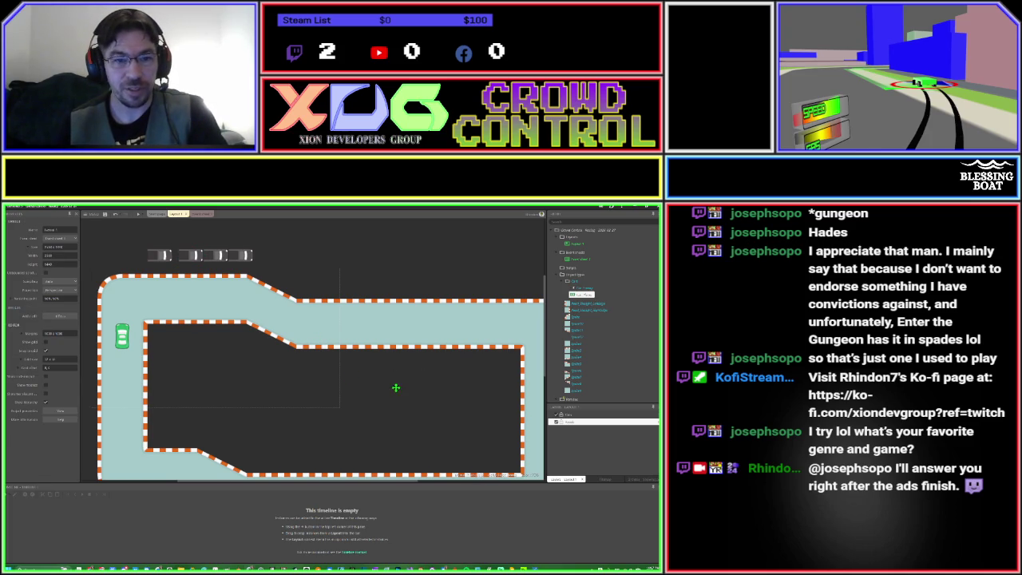
pyautogui.scroll(-1, 383, 387)
pyautogui.scroll(-5, 398, 388)
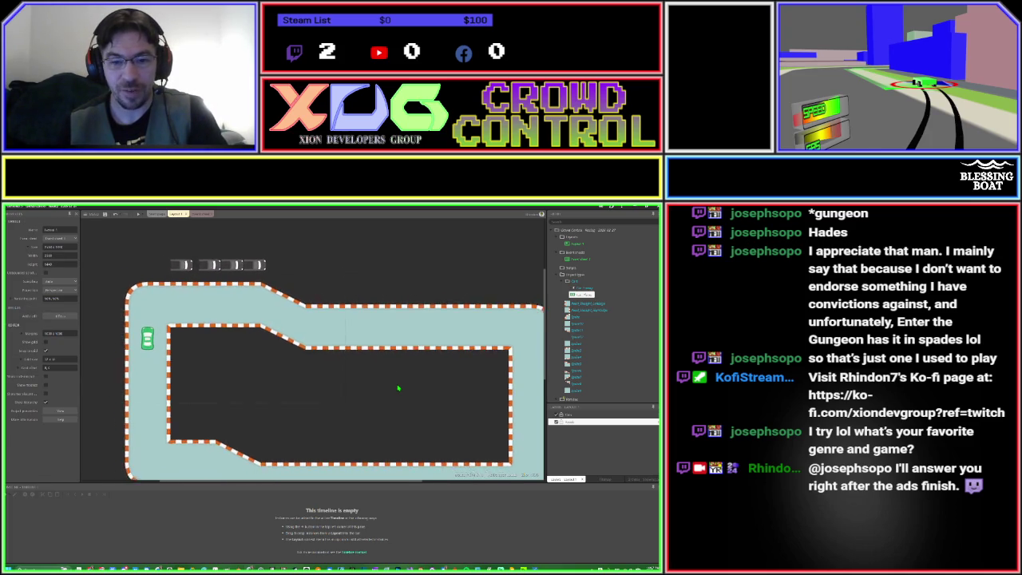
pyautogui.moveTo(410, 392); pyautogui.dragTo(389, 346)
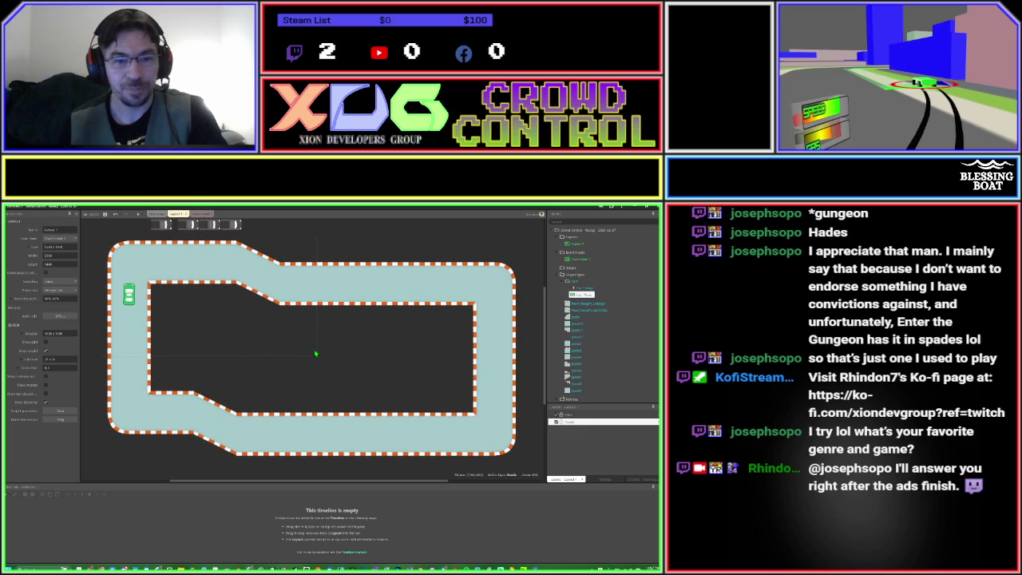
# Add a new layer at the top named 'Road'.
pyautogui.rightClick(591, 440)
pyautogui.click(605, 445)
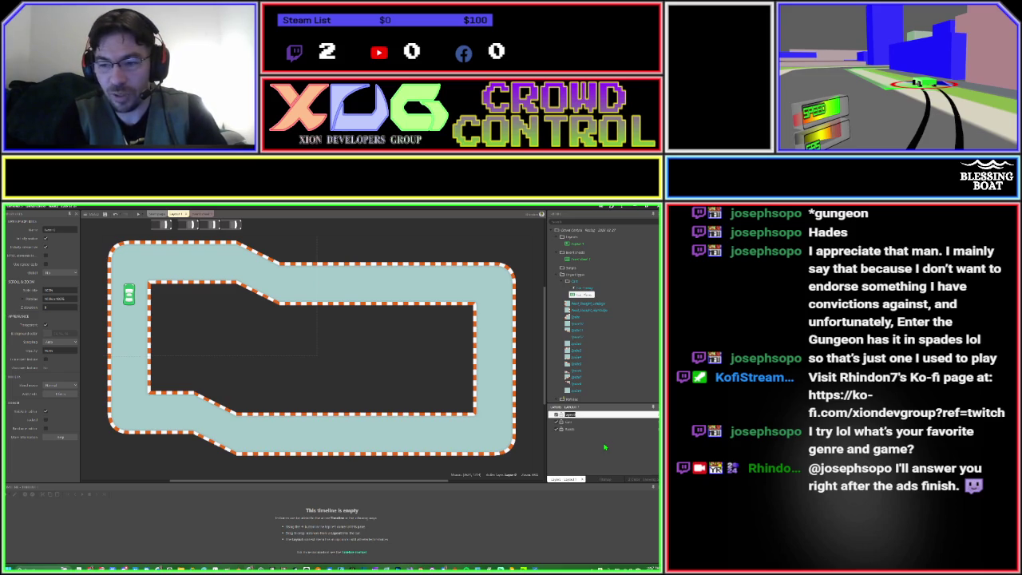
pyautogui.write('Road')
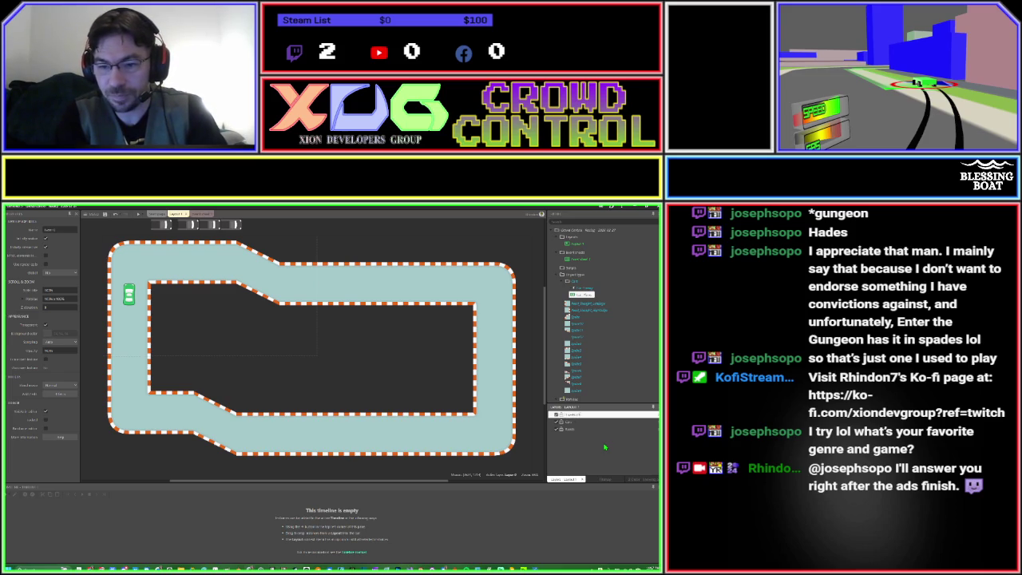
pyautogui.press('Return')
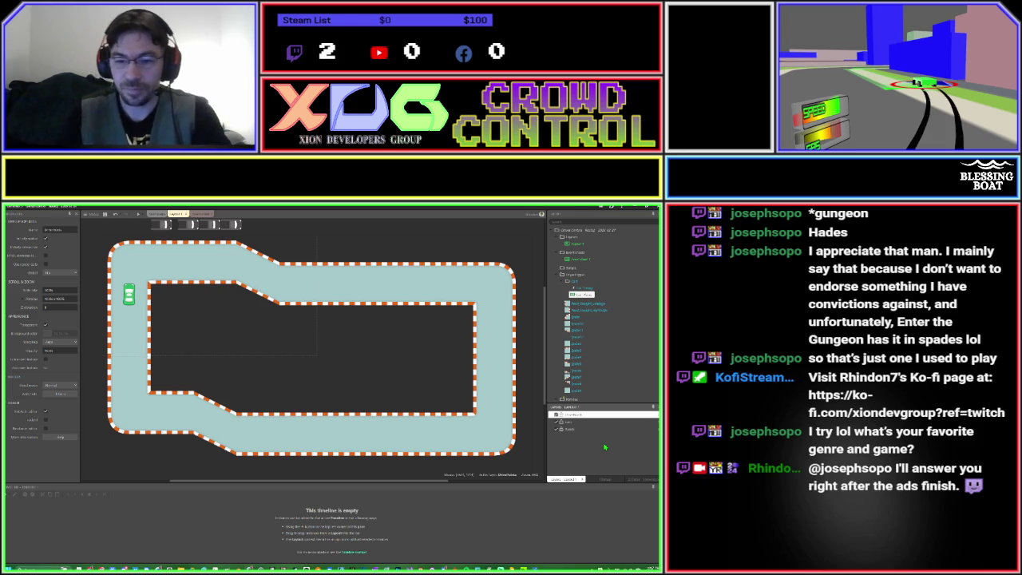
# Create a new Sprite object and place it on the layout.
pyautogui.click(411, 383)
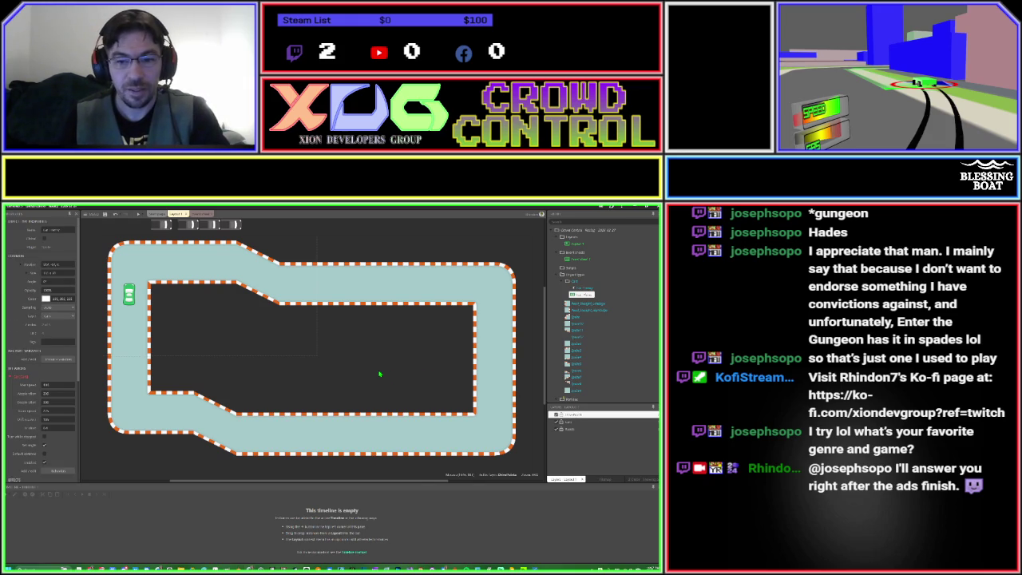
pyautogui.doubleClick(379, 374)
pyautogui.write('spr')
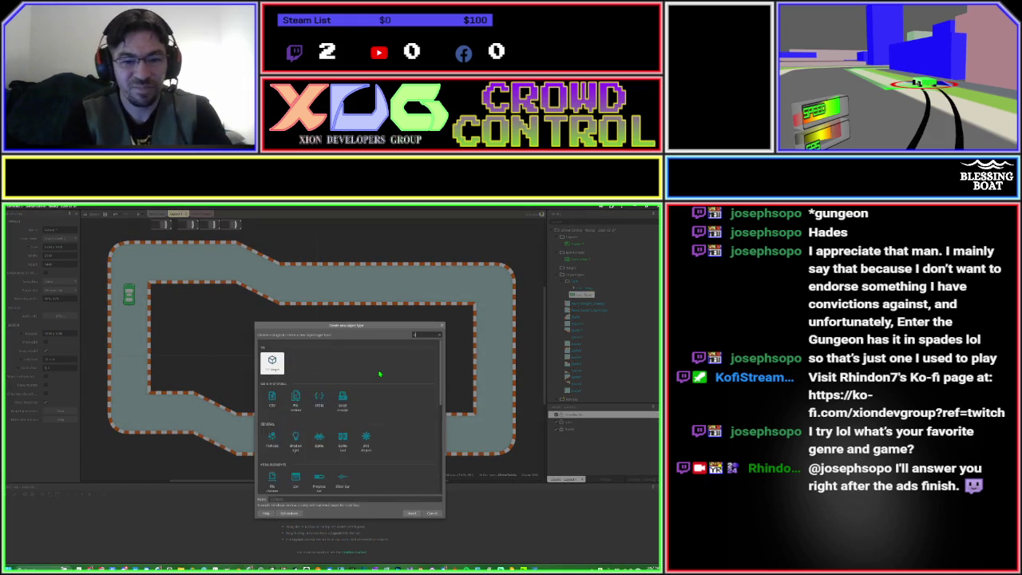
pyautogui.press('Return')
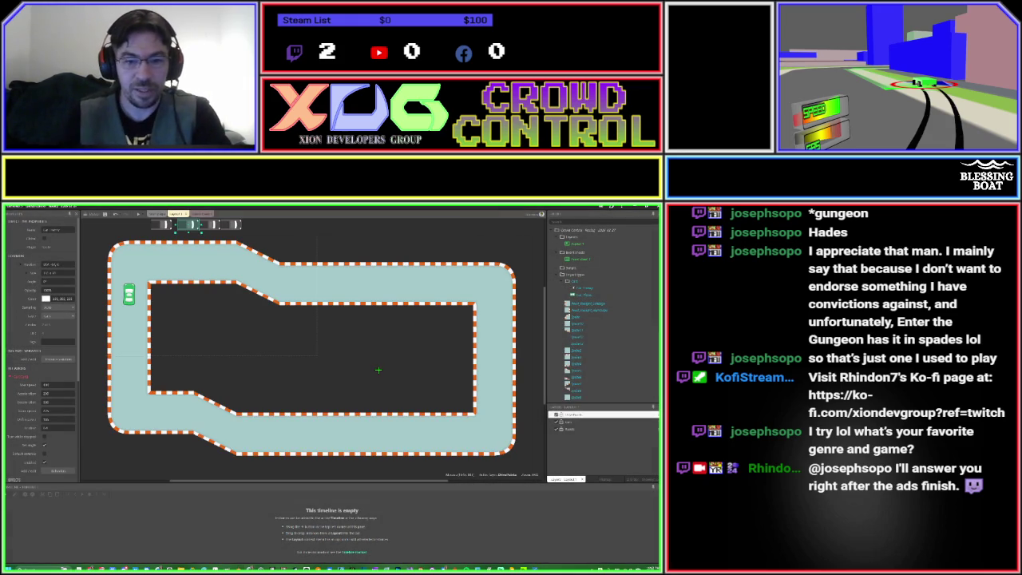
pyautogui.click(348, 363)
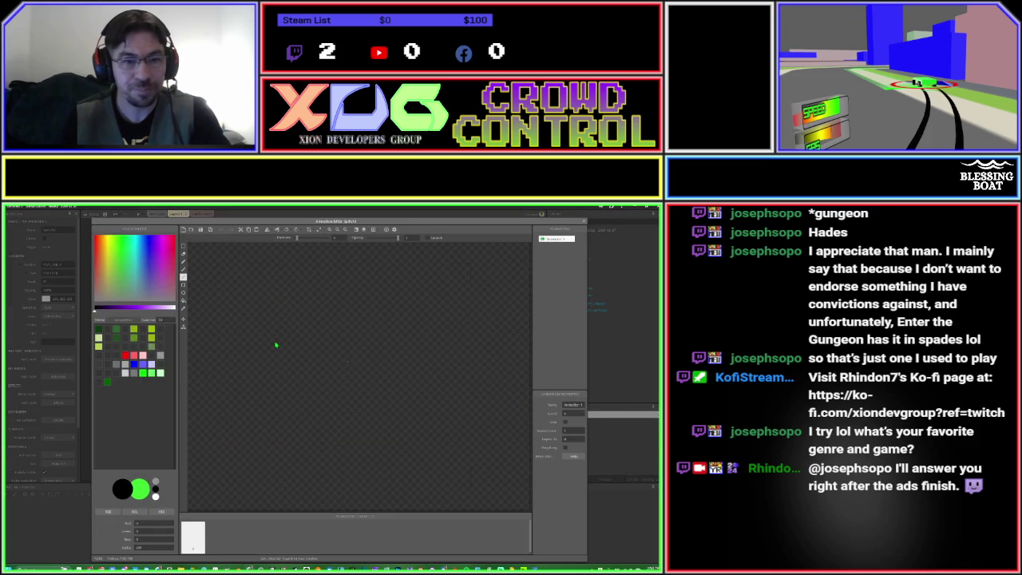
# Resize the sprite canvas and draw a small white-filled square on it.
pyautogui.click(318, 230)
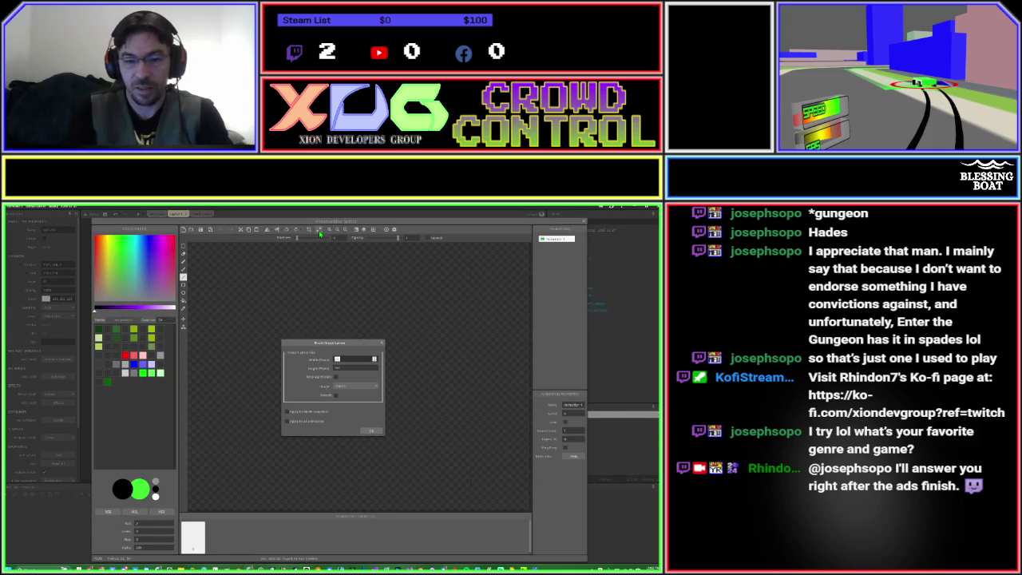
pyautogui.press('Tab')
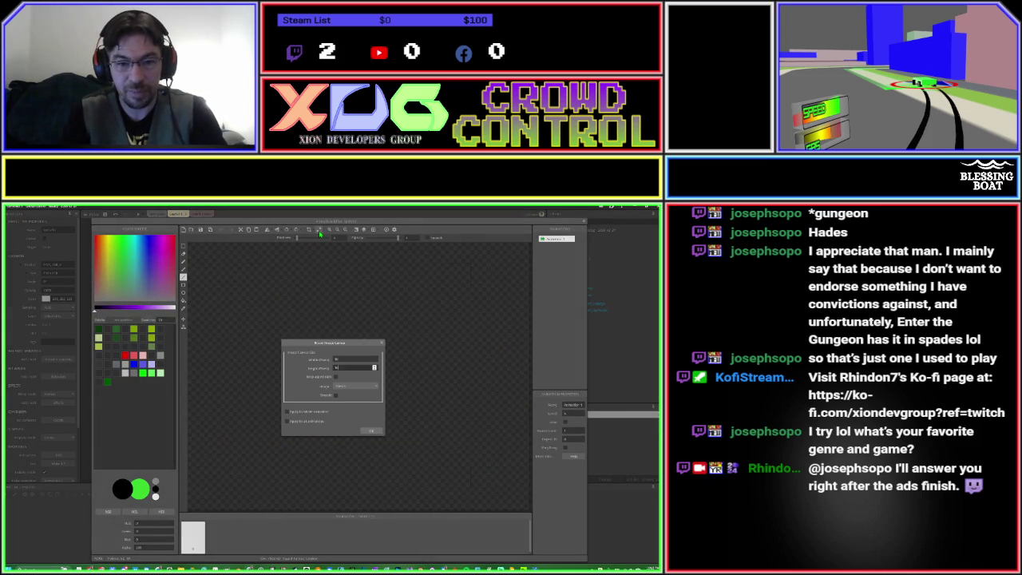
pyautogui.press('Return')
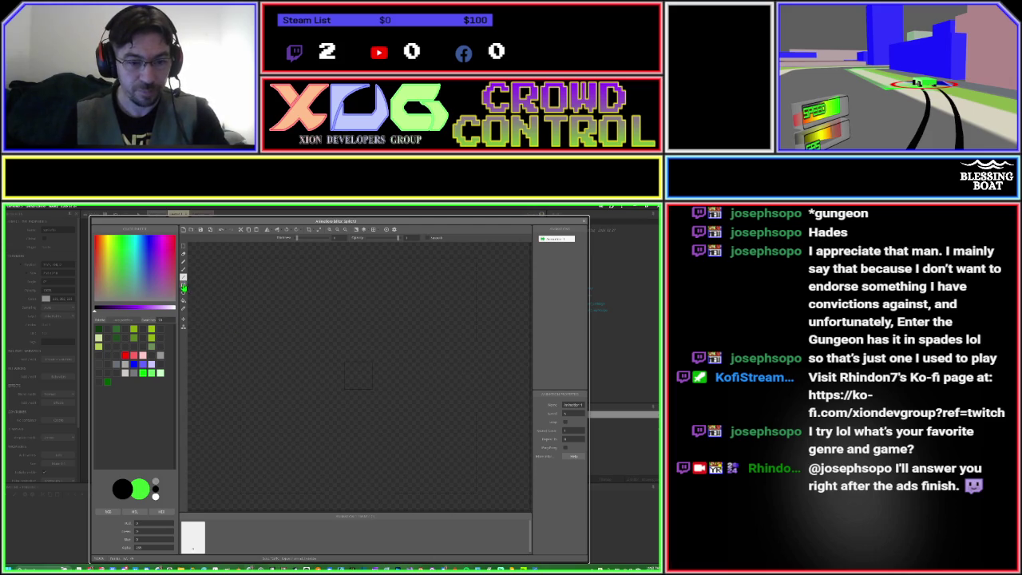
pyautogui.click(183, 284)
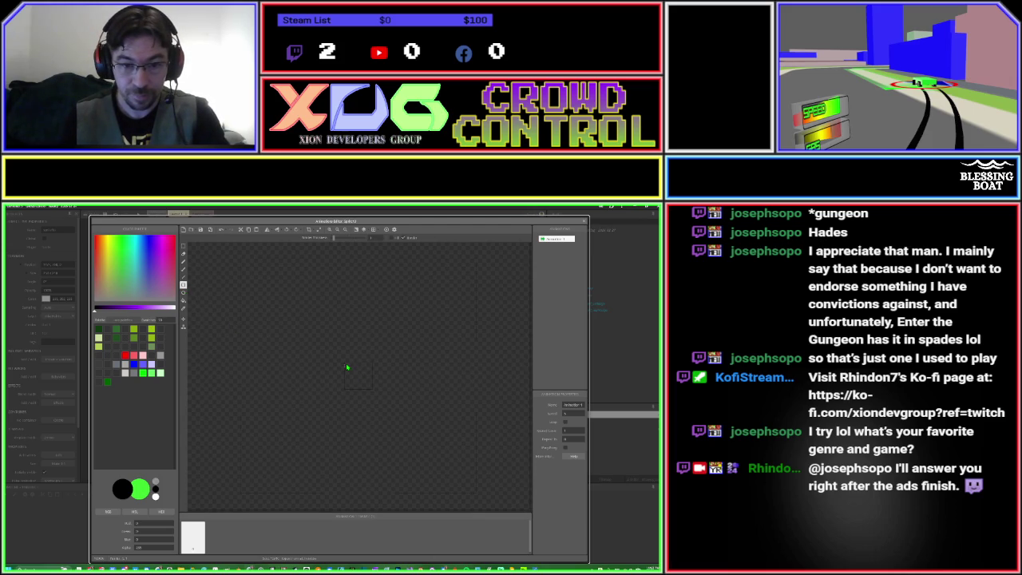
pyautogui.moveTo(345, 365); pyautogui.dragTo(369, 389)
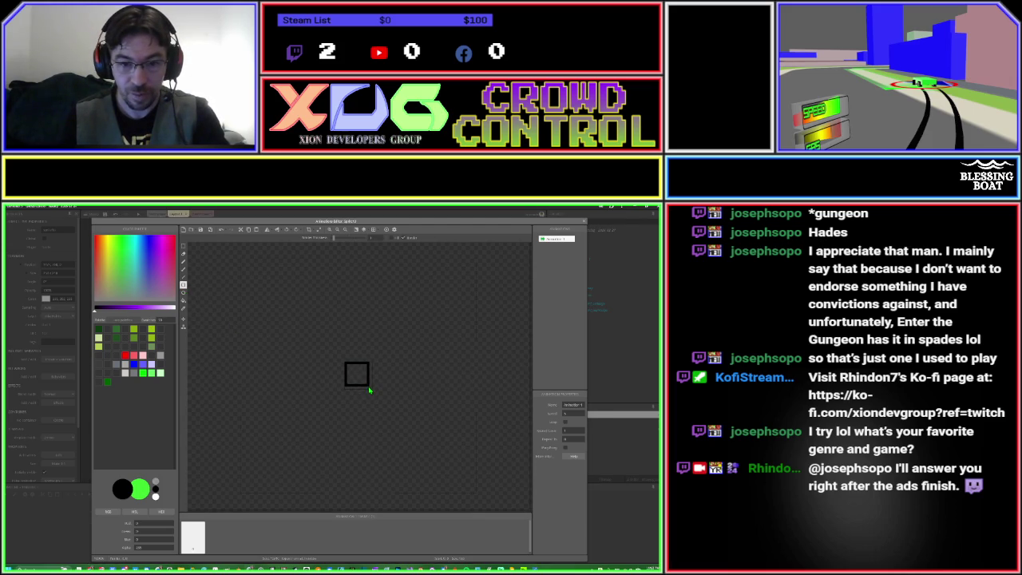
pyautogui.click(183, 300)
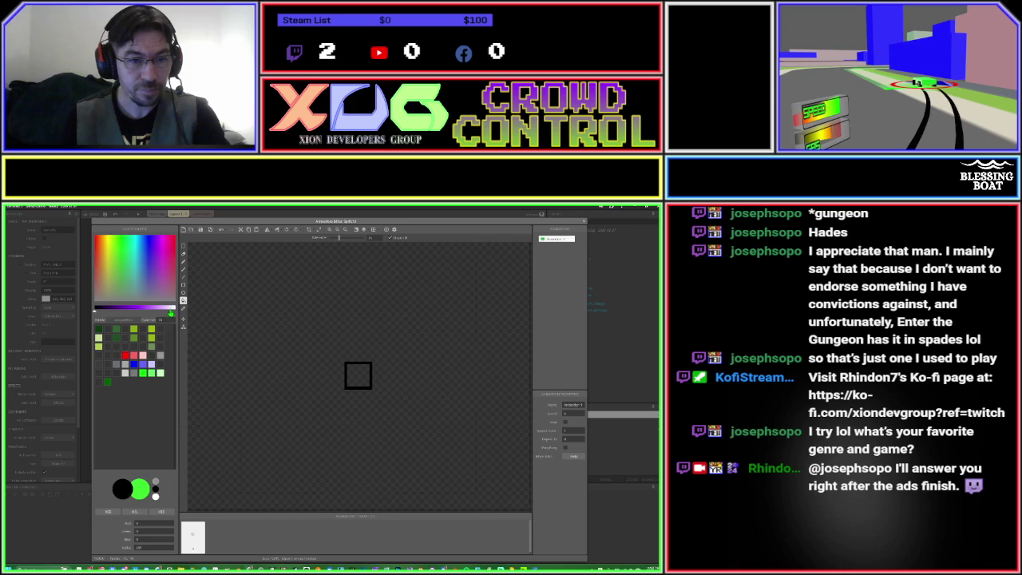
pyautogui.click(170, 311)
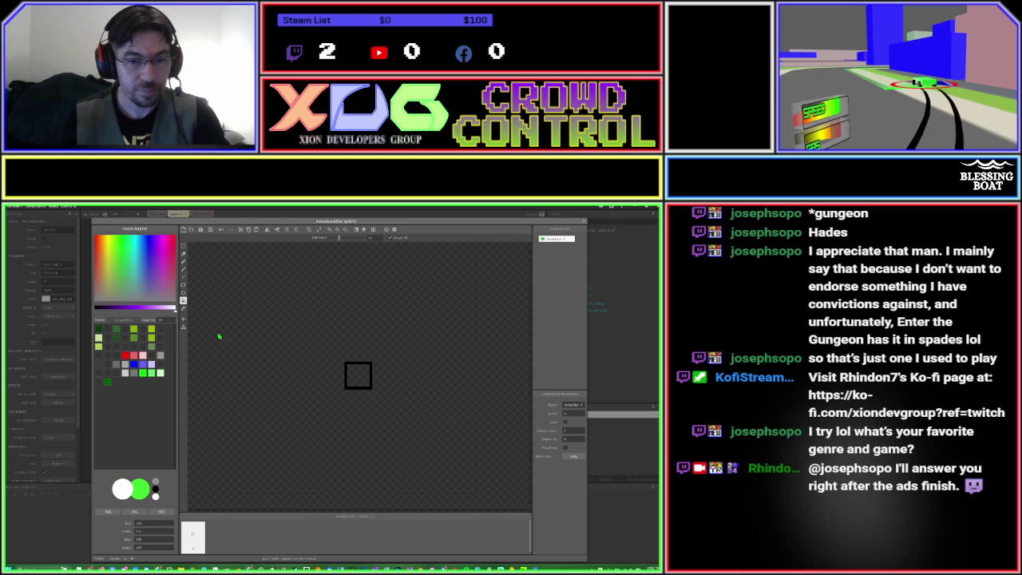
pyautogui.click(358, 382)
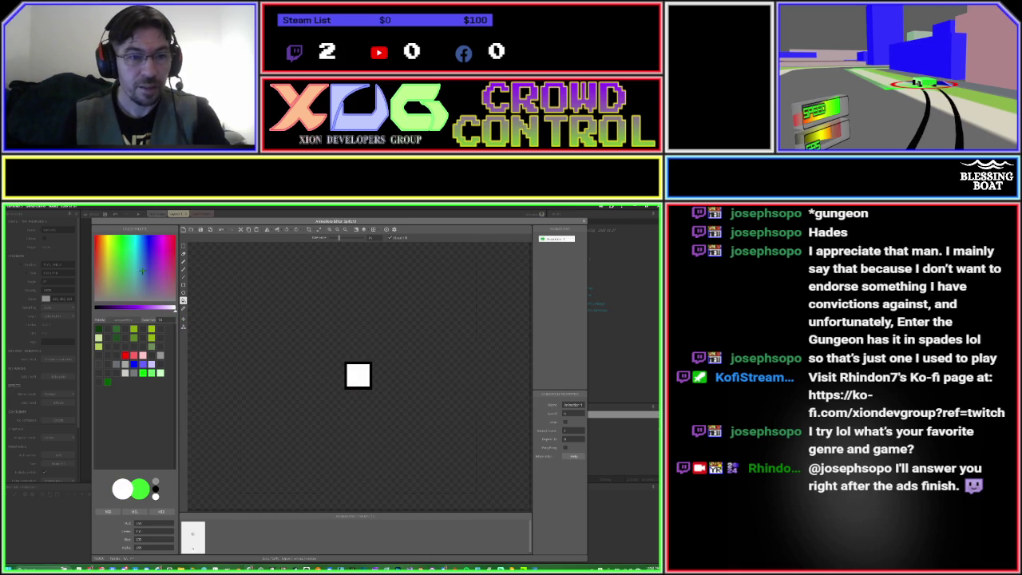
# Change the colour to red and draw red diagonal lines across the white square.
pyautogui.click(107, 251)
pyautogui.moveTo(107, 251); pyautogui.dragTo(94, 237)
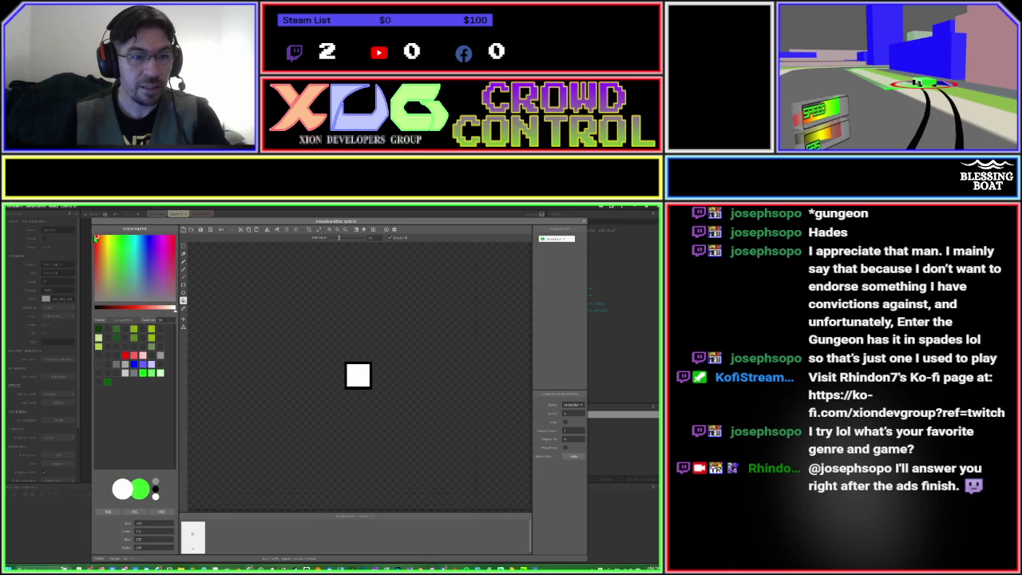
pyautogui.click(129, 311)
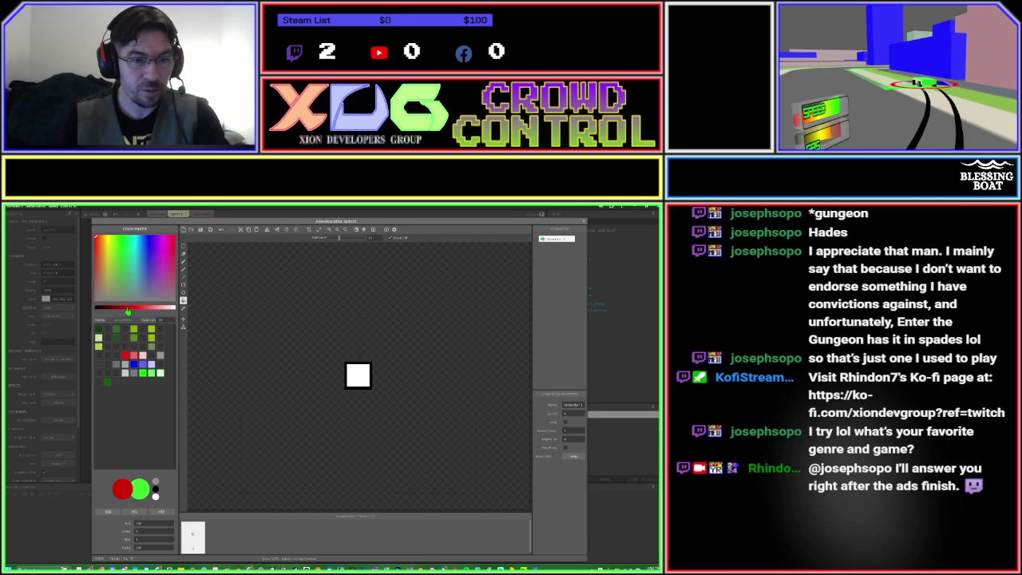
pyautogui.click(183, 277)
pyautogui.moveTo(350, 368)
pyautogui.mouseDown()
pyautogui.moveTo(368, 388)
pyautogui.moveTo(349, 388)
pyautogui.mouseUp()
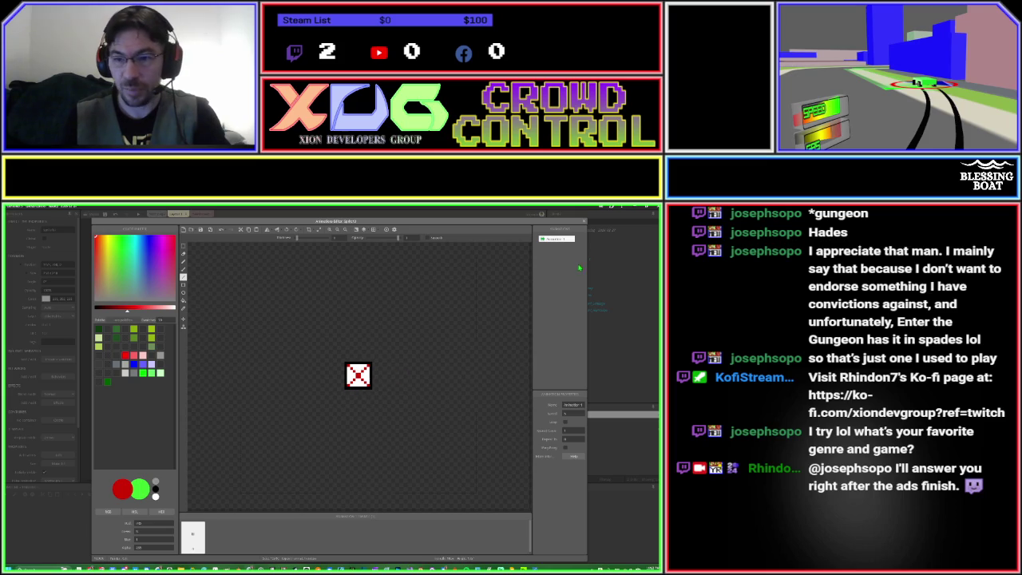
# Enlarge the marker's canvas to 32 pixels and move it onto the track's top straight.
pyautogui.click(584, 221)
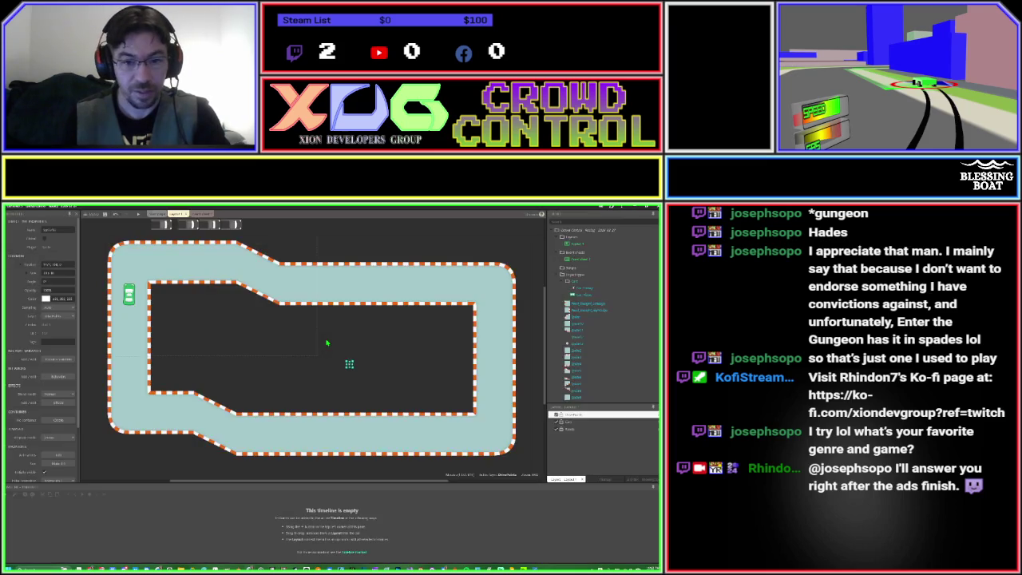
pyautogui.click(323, 367)
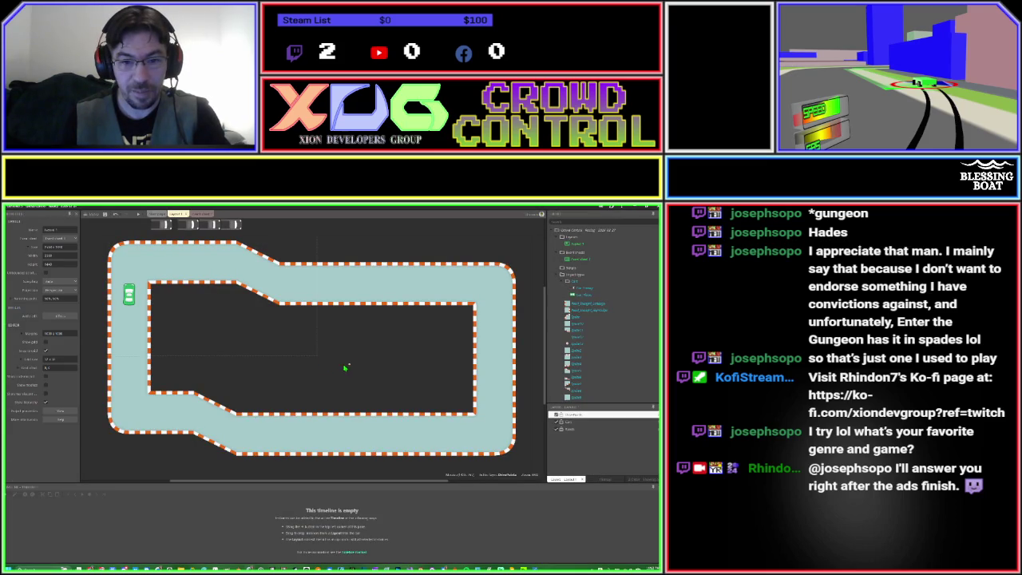
pyautogui.doubleClick(351, 368)
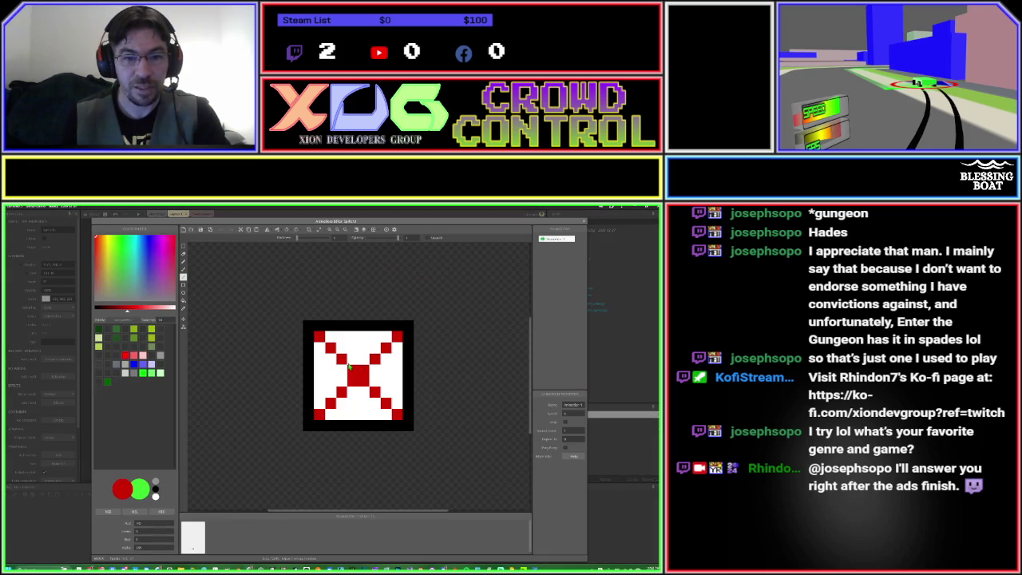
pyautogui.click(319, 229)
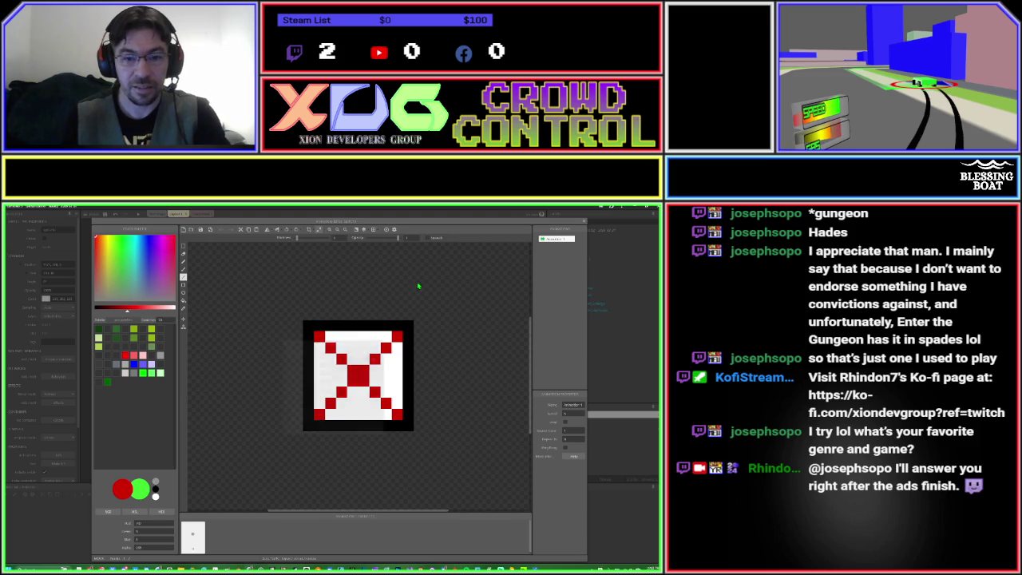
pyautogui.write('32')
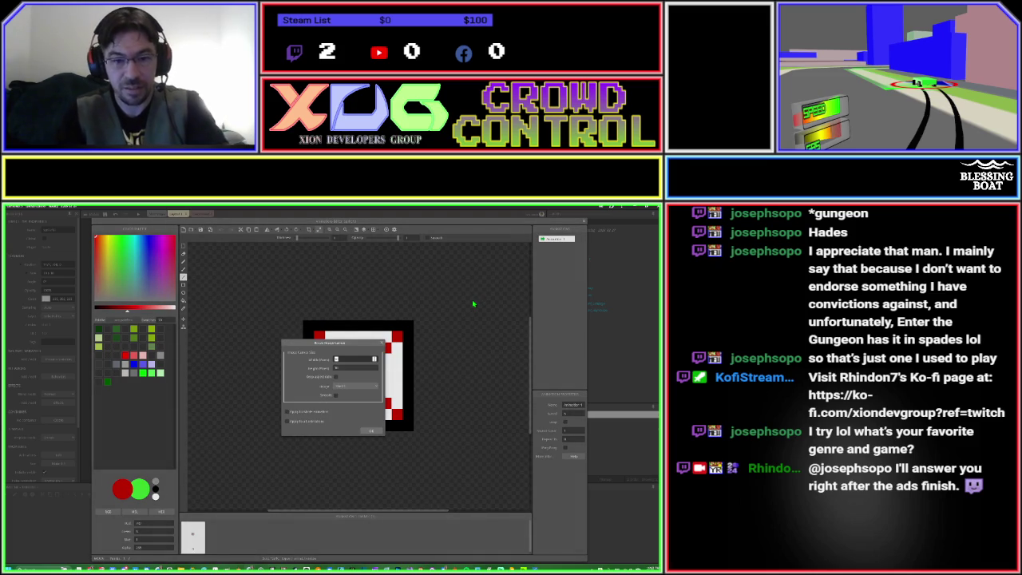
pyautogui.press('Return')
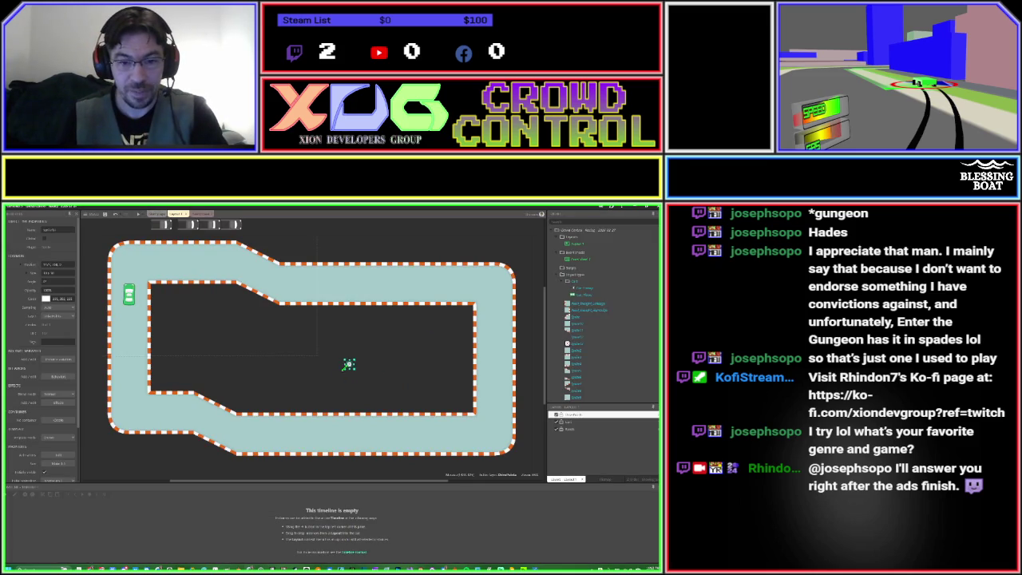
pyautogui.moveTo(348, 365); pyautogui.dragTo(365, 284)
pyautogui.click(368, 344)
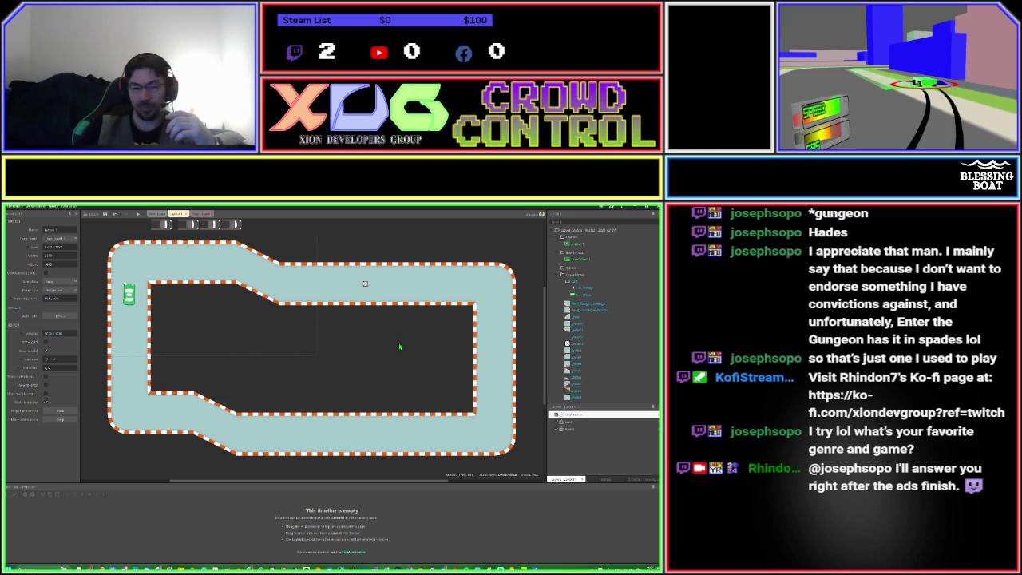
# Reposition the top marker along the upper track straight.
pyautogui.click(365, 285)
pyautogui.moveTo(366, 285); pyautogui.dragTo(311, 296)
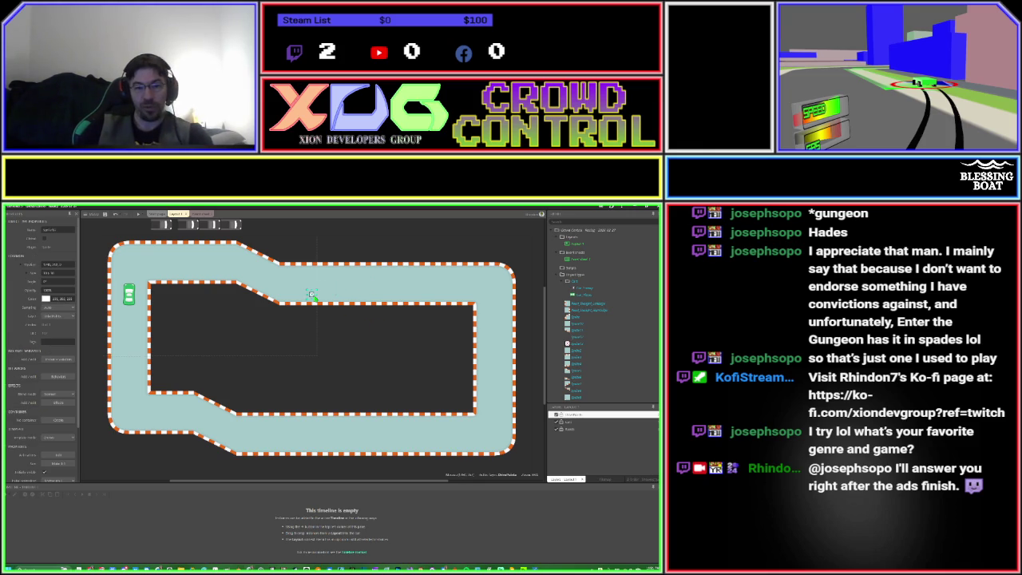
pyautogui.click(322, 332)
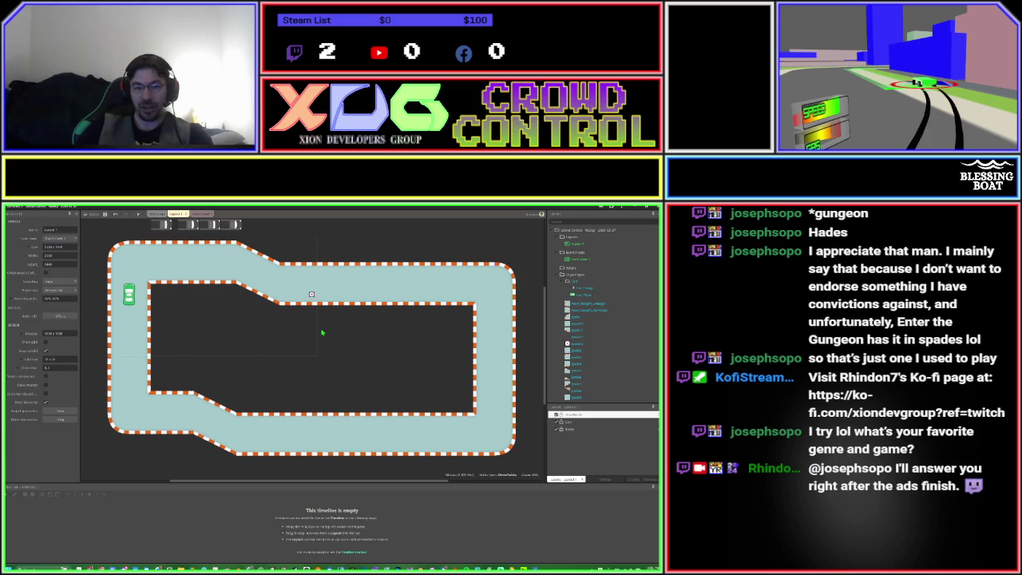
pyautogui.scroll(2, 316, 313)
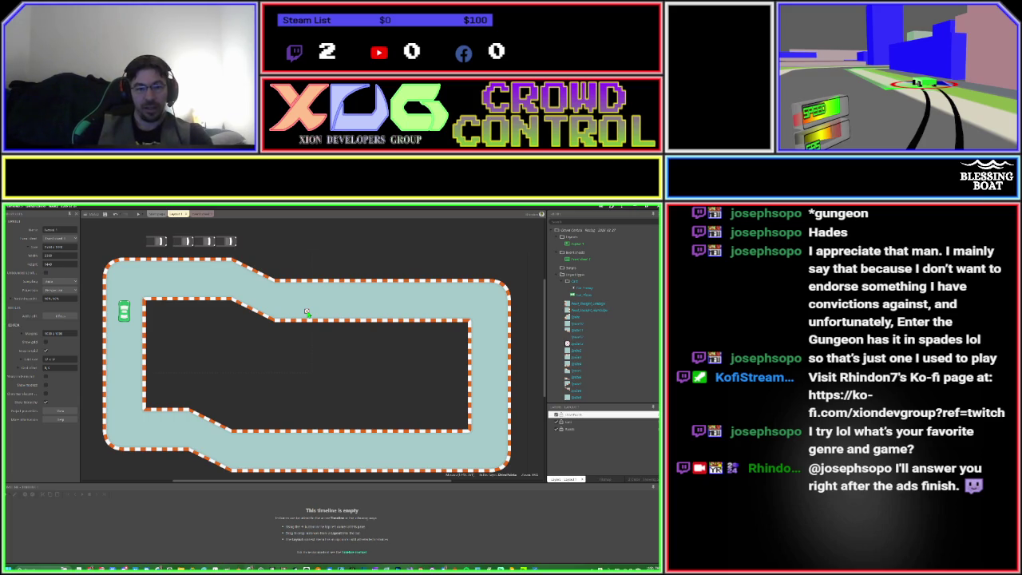
# Duplicate markers along the top straight, cancel a misplaced copy, and copy one toward the top-right corner.
pyautogui.click(306, 312)
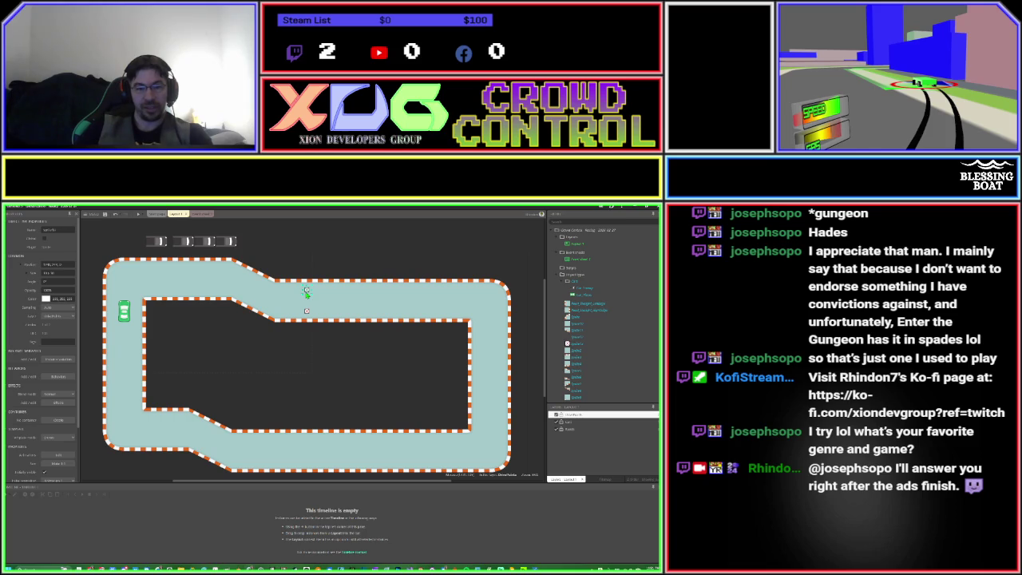
pyautogui.click(306, 311)
pyautogui.moveTo(306, 312)
pyautogui.mouseDown()
pyautogui.moveTo(468, 317)
pyautogui.moveTo(419, 311)
pyautogui.mouseUp()
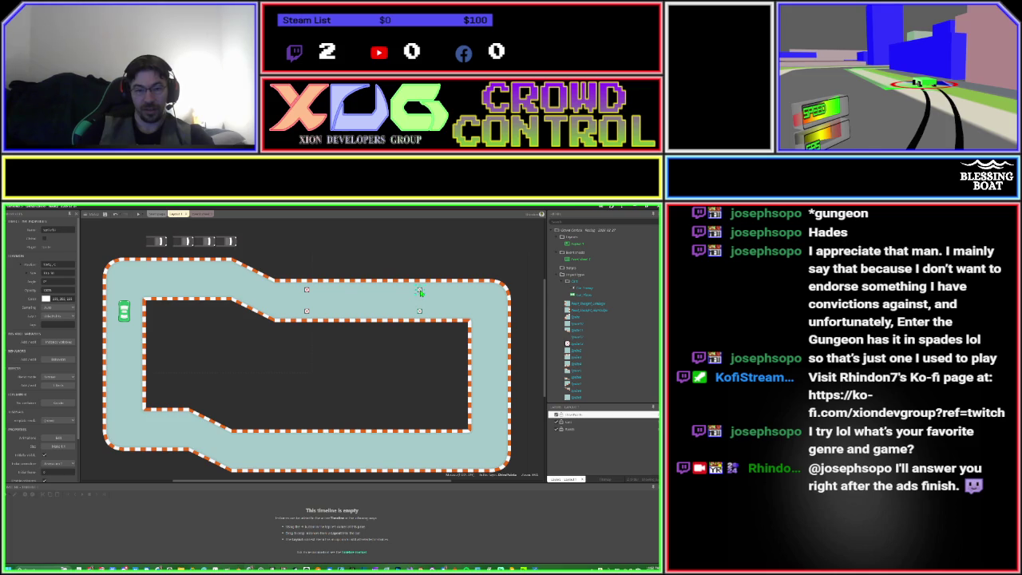
pyautogui.moveTo(420, 292); pyautogui.dragTo(479, 303)
pyautogui.press('Escape')
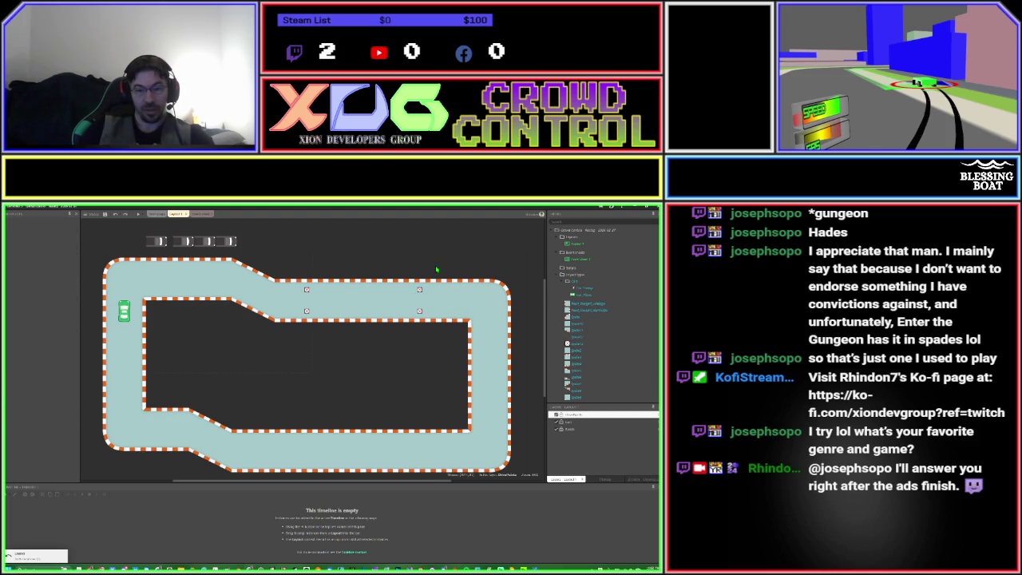
pyautogui.moveTo(420, 292); pyautogui.dragTo(486, 308)
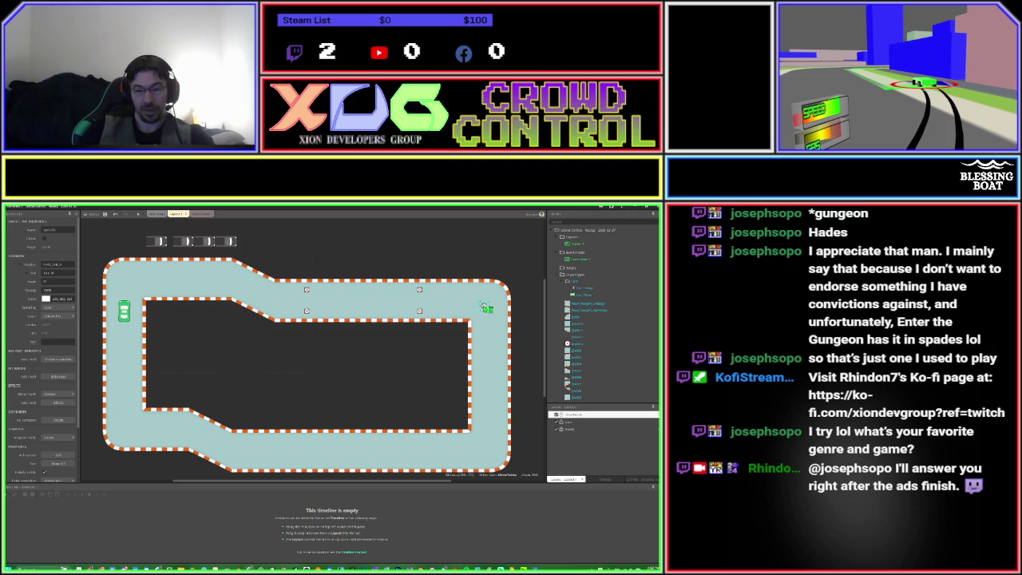
# Close the accidentally opened marker image editor and adjust the marker on the right straight.
pyautogui.doubleClick(486, 308)
pyautogui.press('Escape')
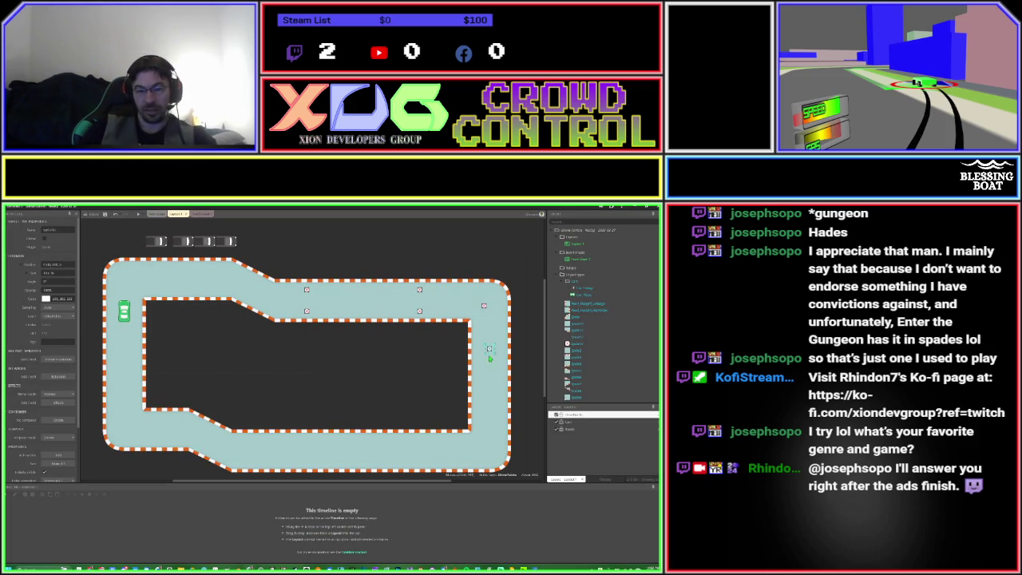
pyautogui.moveTo(480, 368)
pyautogui.mouseDown()
pyautogui.moveTo(479, 349)
pyautogui.moveTo(500, 351)
pyautogui.moveTo(478, 371)
pyautogui.moveTo(481, 407)
pyautogui.mouseUp()
pyautogui.click(479, 350)
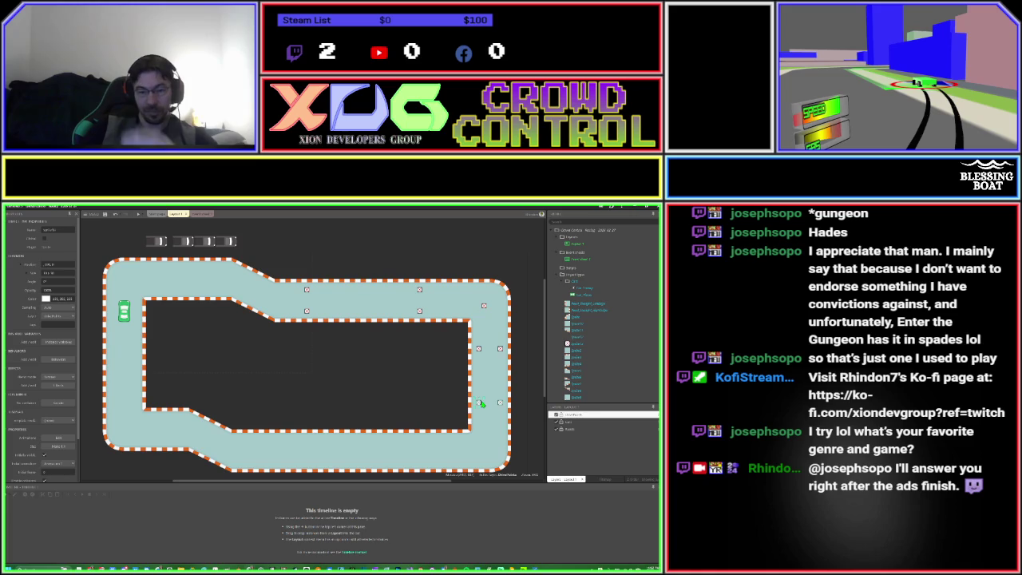
# Copy a marker to the lower-right corner and a marker pair onto the bottom straight.
pyautogui.click(484, 308)
pyautogui.moveTo(484, 309); pyautogui.dragTo(491, 451)
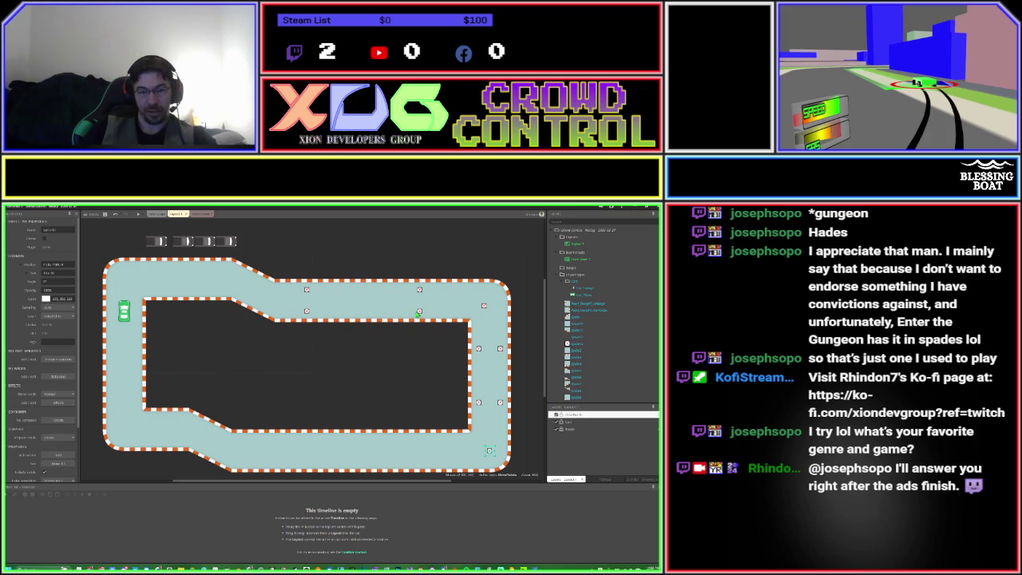
pyautogui.click(420, 291)
pyautogui.keyDown('shift'); pyautogui.click(421, 313); pyautogui.keyUp('shift')
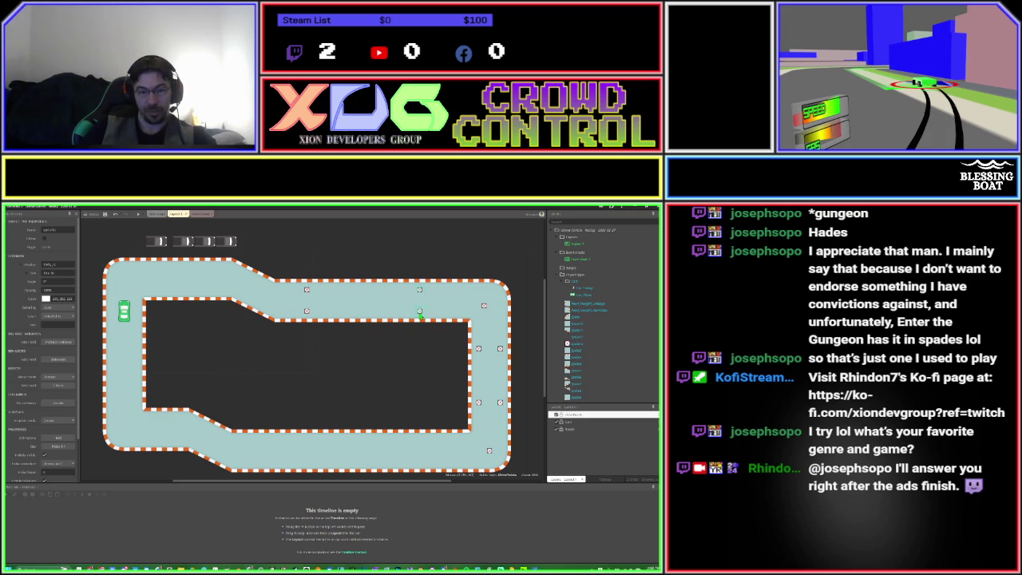
pyautogui.moveTo(421, 318)
pyautogui.mouseDown()
pyautogui.moveTo(420, 468)
pyautogui.moveTo(285, 462)
pyautogui.mouseUp()
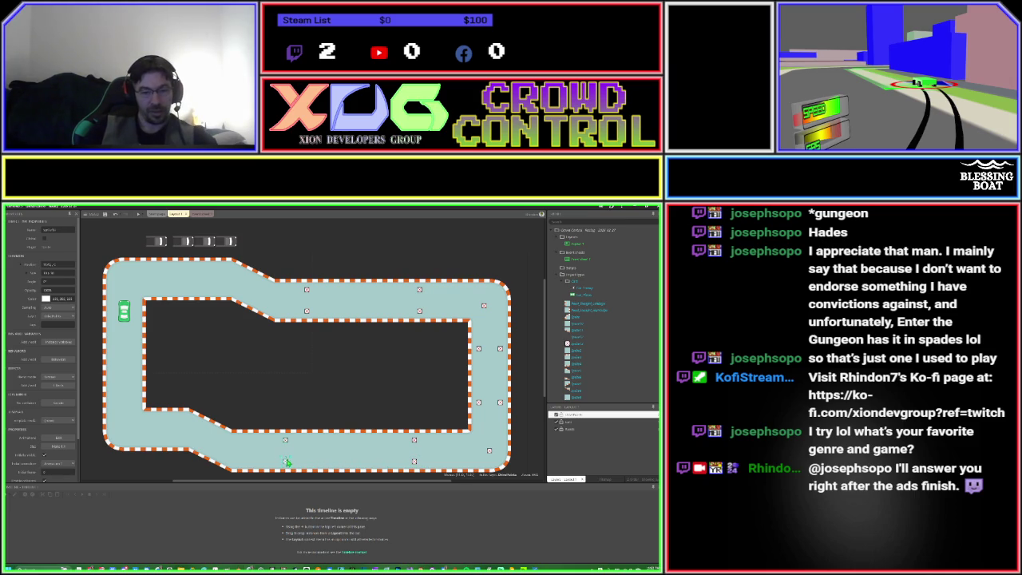
# Move bottom markers left to the lower-left corner and carry a right-edge marker to the left side.
pyautogui.click(286, 442)
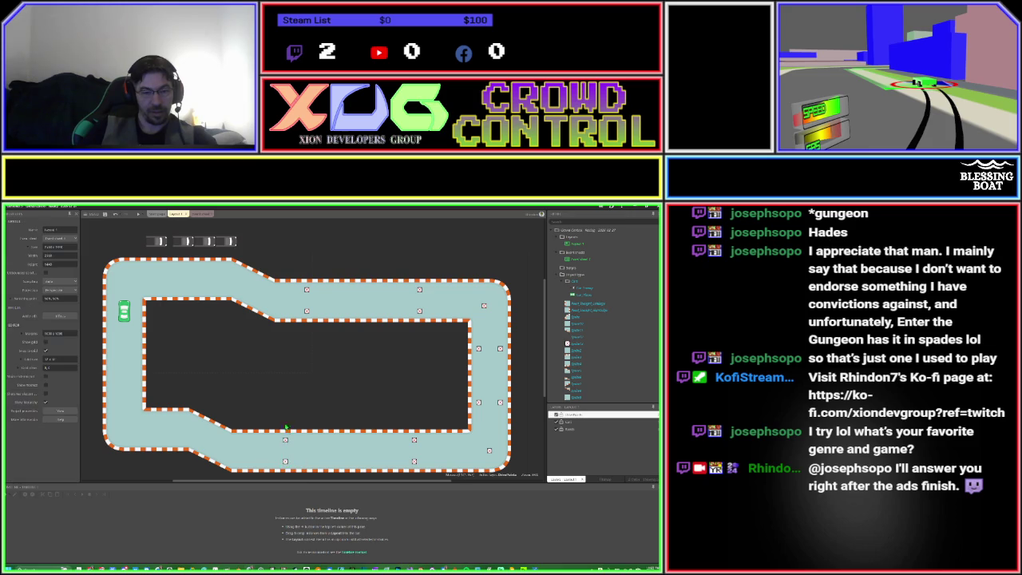
pyautogui.moveTo(285, 441); pyautogui.dragTo(226, 448)
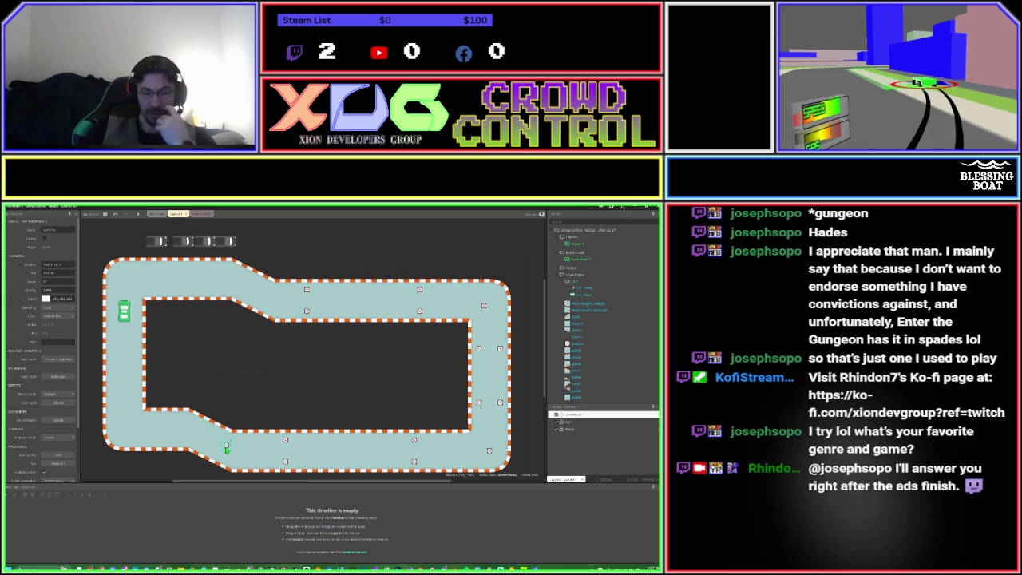
pyautogui.moveTo(227, 448); pyautogui.dragTo(172, 436)
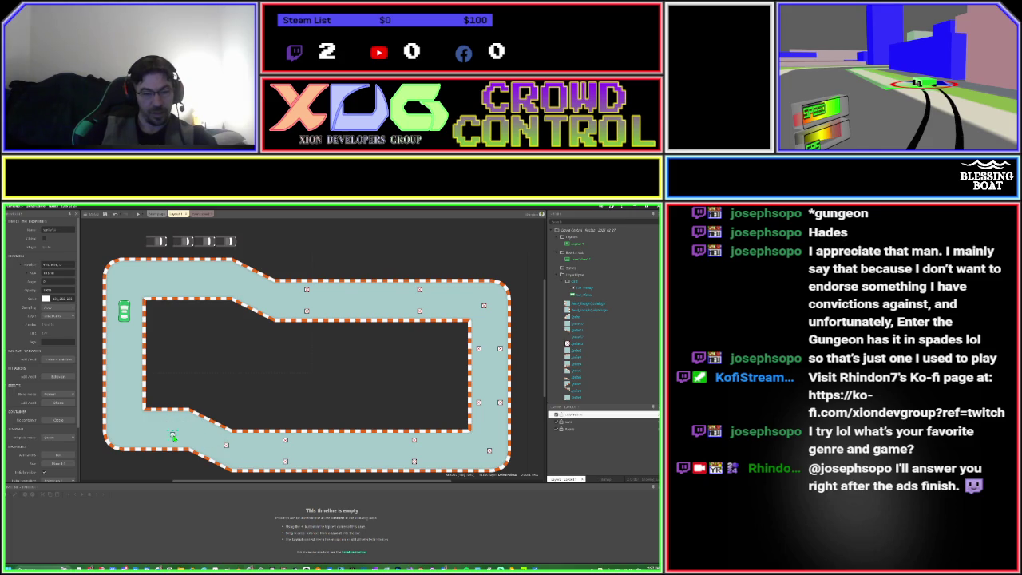
pyautogui.moveTo(132, 430); pyautogui.dragTo(128, 420)
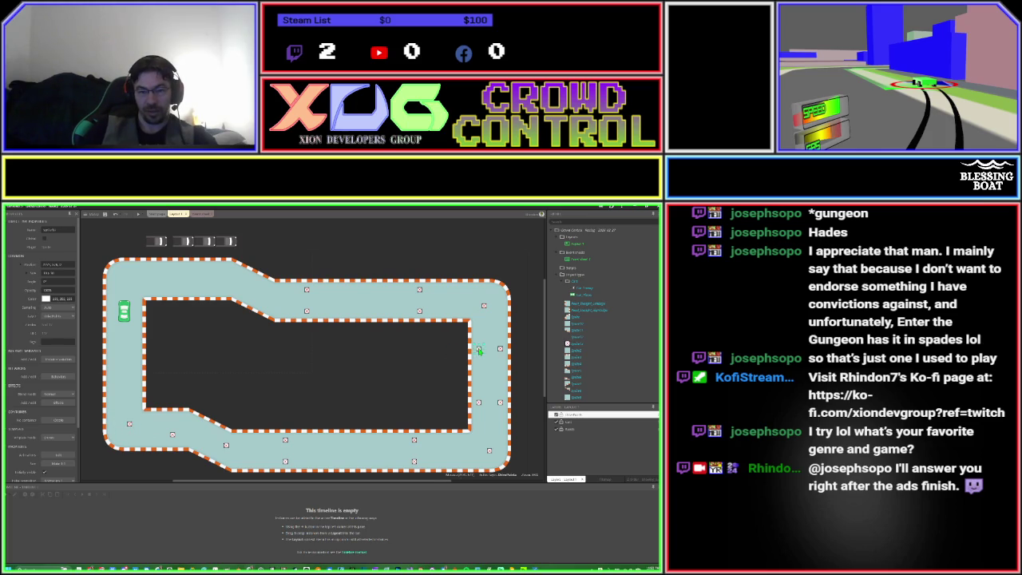
pyautogui.click(499, 349)
pyautogui.moveTo(501, 351)
pyautogui.mouseDown()
pyautogui.moveTo(120, 388)
pyautogui.moveTo(135, 392)
pyautogui.moveTo(136, 316)
pyautogui.mouseUp()
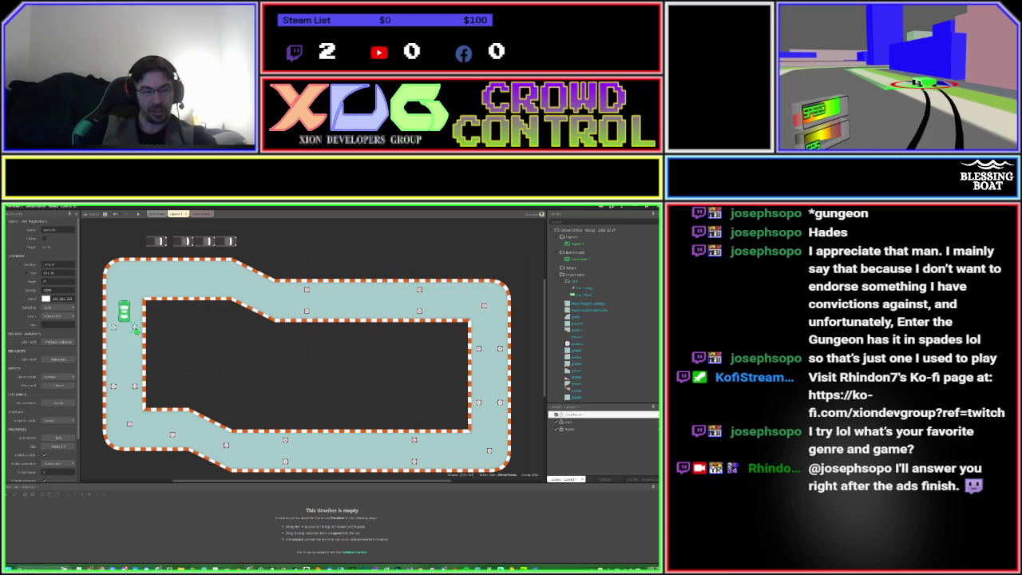
# Place markers on the left lane and the track's top-left section.
pyautogui.click(252, 289)
pyautogui.moveTo(174, 296); pyautogui.dragTo(135, 290)
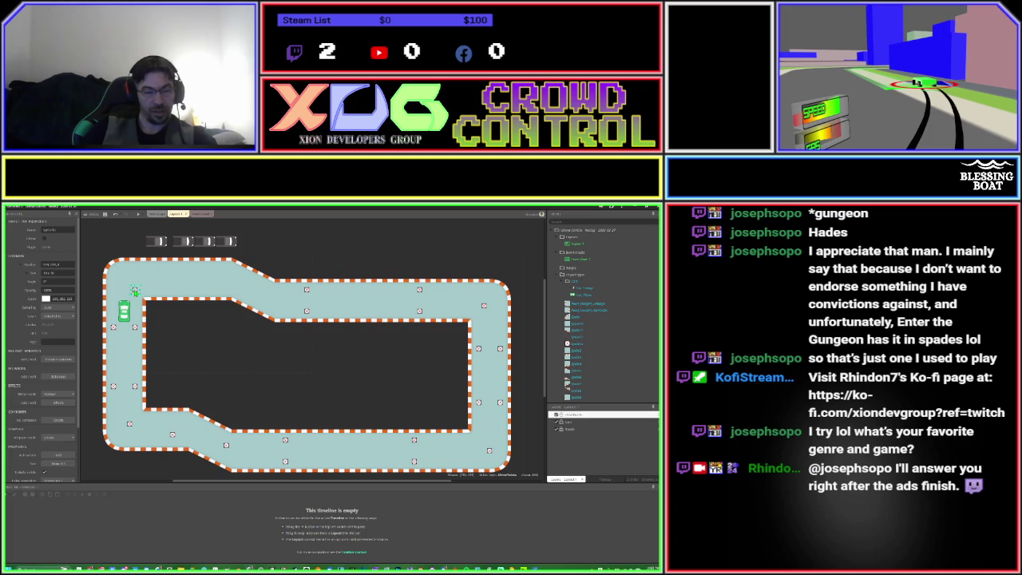
pyautogui.moveTo(138, 293)
pyautogui.mouseDown()
pyautogui.moveTo(215, 279)
pyautogui.moveTo(205, 277)
pyautogui.moveTo(256, 297)
pyautogui.mouseUp()
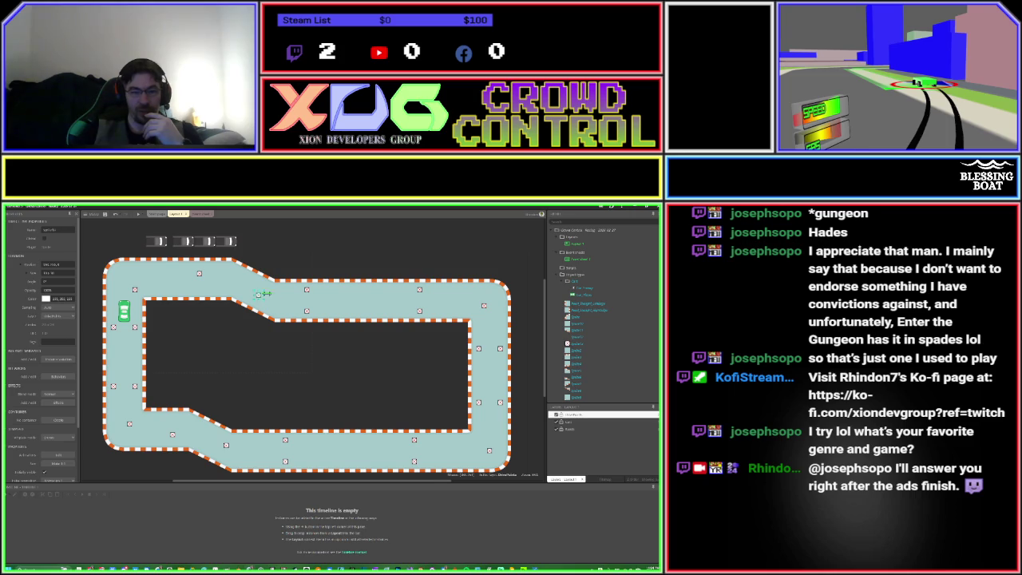
pyautogui.click(307, 290)
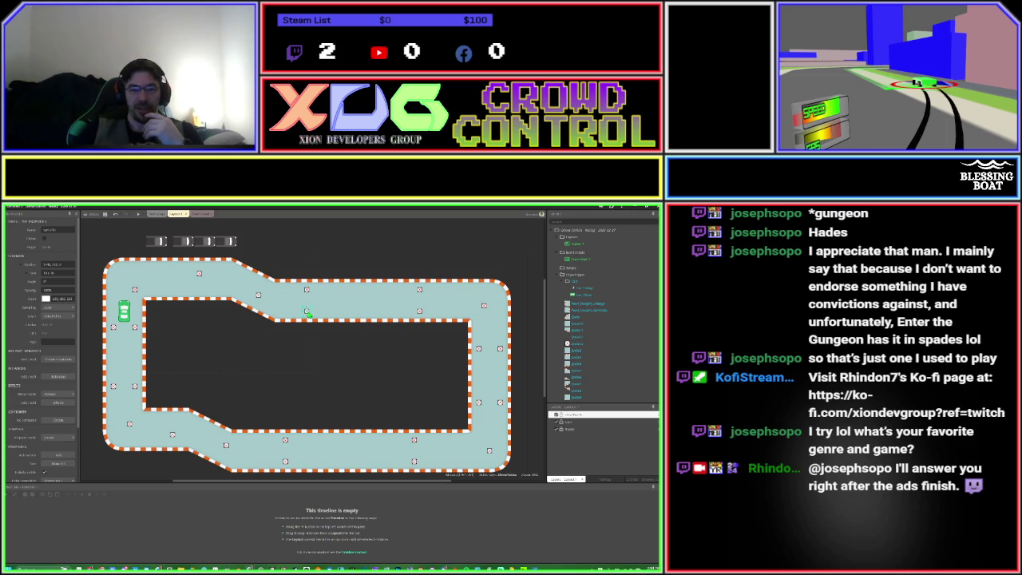
pyautogui.click(420, 293)
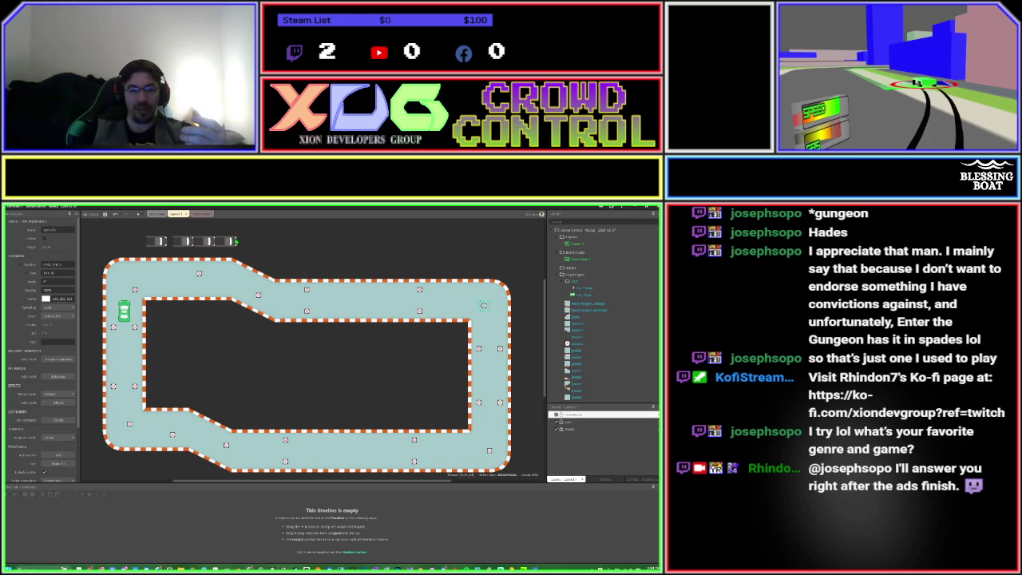
# Shift a sprite between the top and bottom straights and nudge the left-side markers upward.
pyautogui.moveTo(228, 248)
pyautogui.mouseDown()
pyautogui.moveTo(356, 306)
pyautogui.moveTo(406, 305)
pyautogui.moveTo(405, 290)
pyautogui.moveTo(476, 310)
pyautogui.moveTo(476, 353)
pyautogui.moveTo(500, 411)
pyautogui.moveTo(483, 455)
pyautogui.moveTo(422, 444)
pyautogui.moveTo(299, 460)
pyautogui.mouseUp()
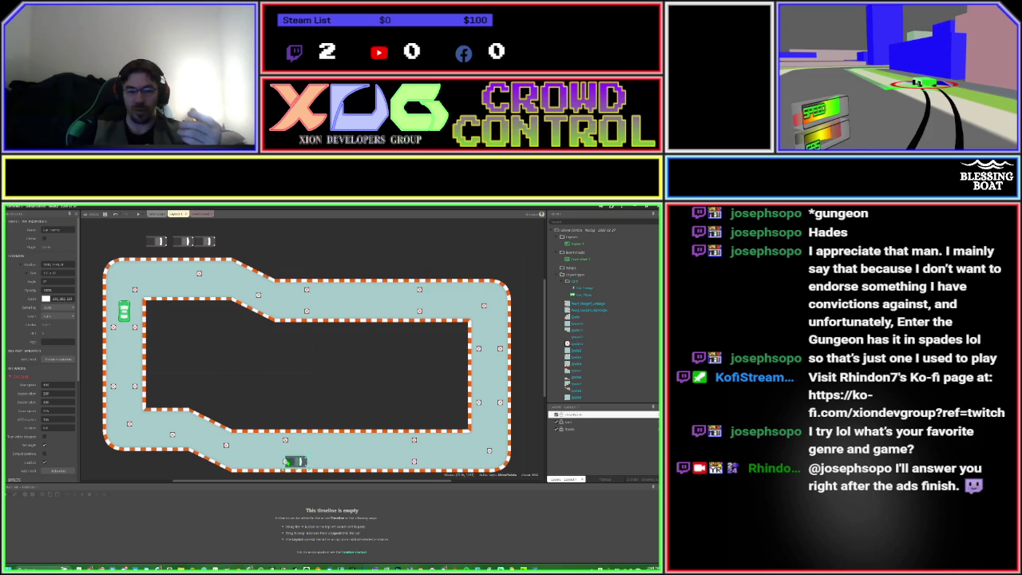
pyautogui.moveTo(368, 451)
pyautogui.mouseDown()
pyautogui.moveTo(415, 439)
pyautogui.moveTo(175, 439)
pyautogui.moveTo(126, 423)
pyautogui.moveTo(134, 284)
pyautogui.moveTo(205, 274)
pyautogui.moveTo(255, 302)
pyautogui.moveTo(267, 321)
pyautogui.moveTo(248, 243)
pyautogui.mouseUp()
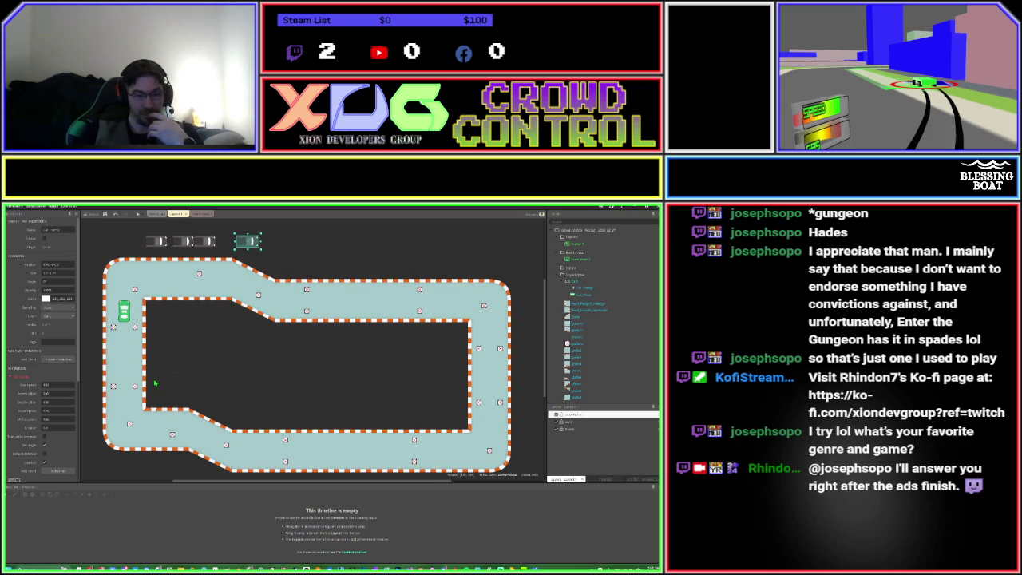
pyautogui.moveTo(136, 388); pyautogui.dragTo(136, 367)
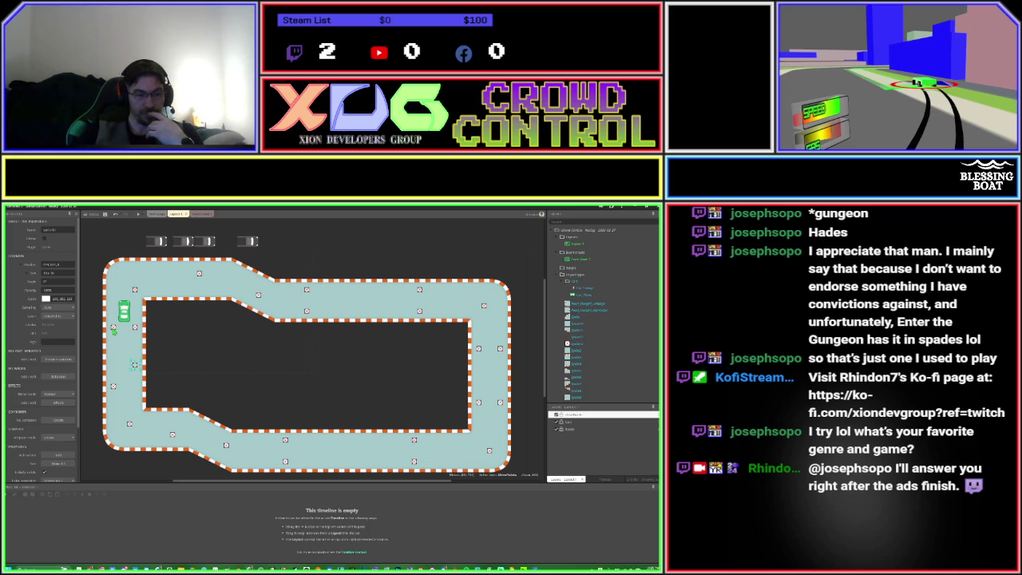
pyautogui.moveTo(115, 327); pyautogui.dragTo(114, 313)
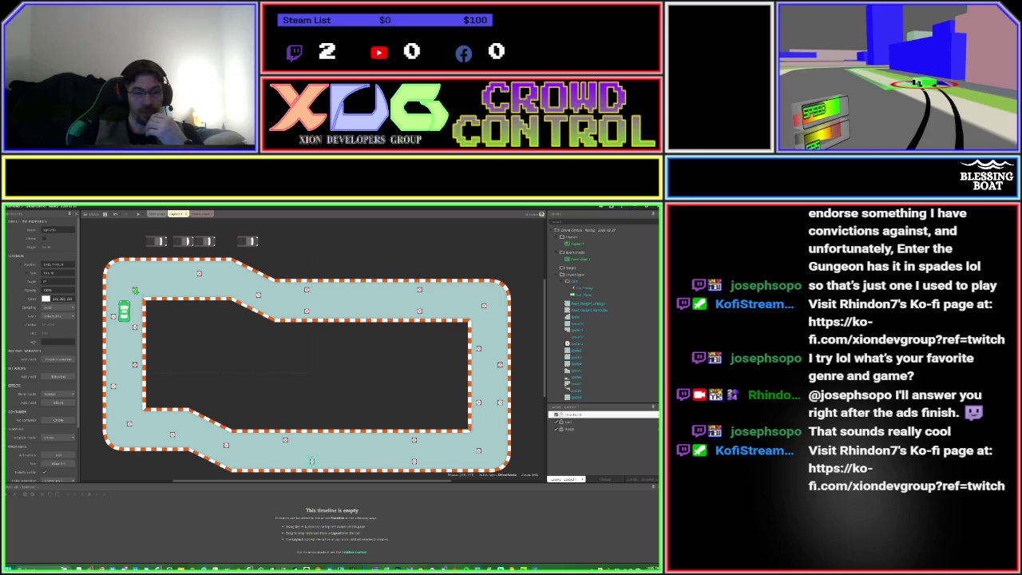
# Move the waypoint marker object to the top of its folder and open its instance variables.
pyautogui.click(572, 345)
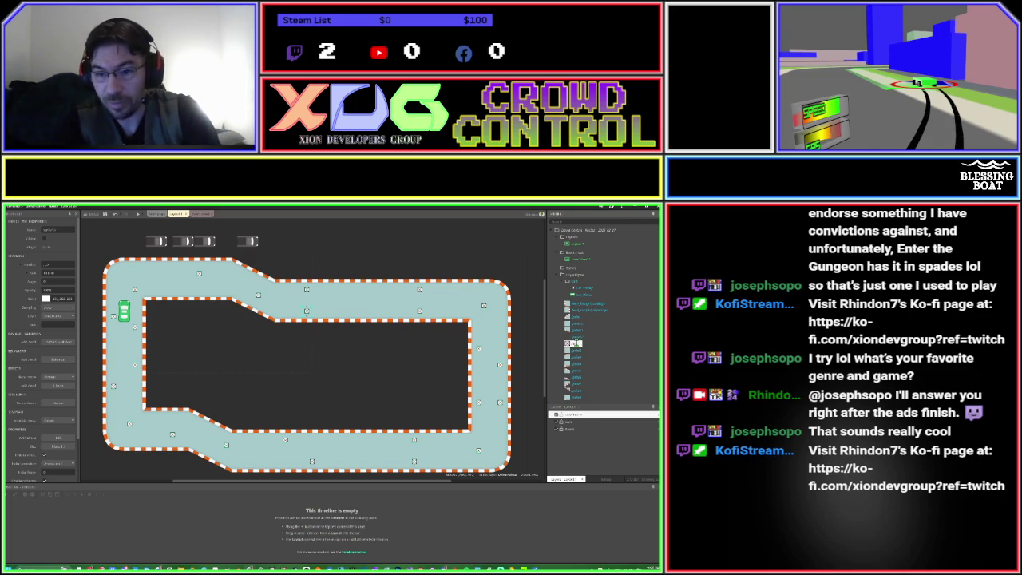
pyautogui.moveTo(575, 342); pyautogui.dragTo(572, 307)
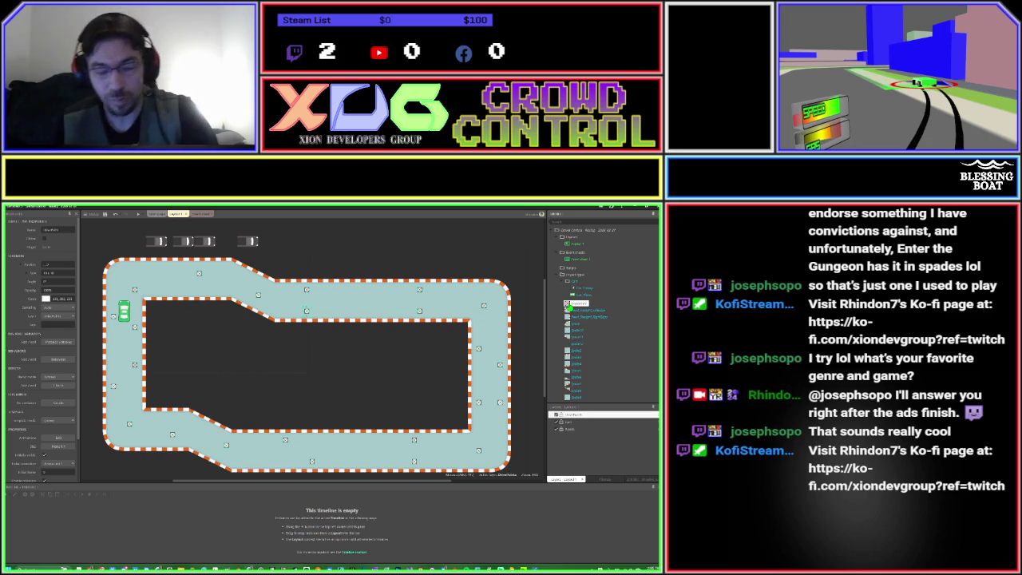
pyautogui.rightClick(572, 306)
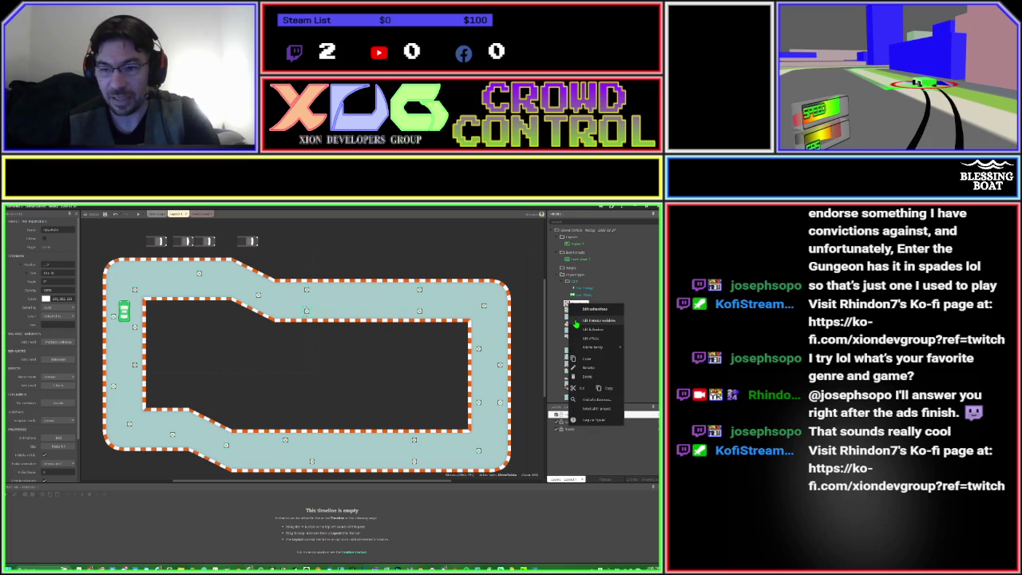
pyautogui.click(575, 322)
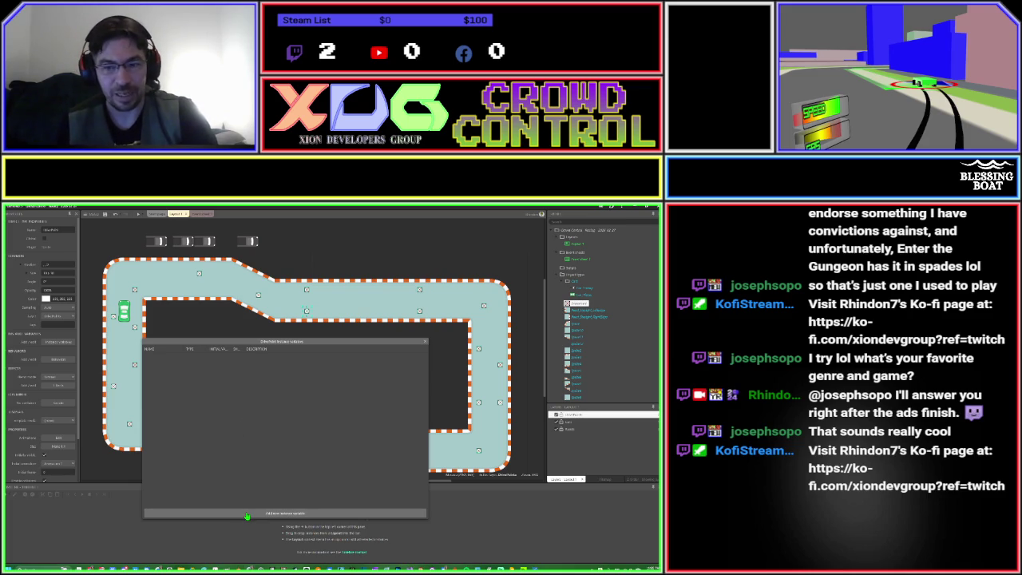
# Add a new instance variable to the waypoint marker, typing 'inc' into its name, and confirm.
pyautogui.click(247, 514)
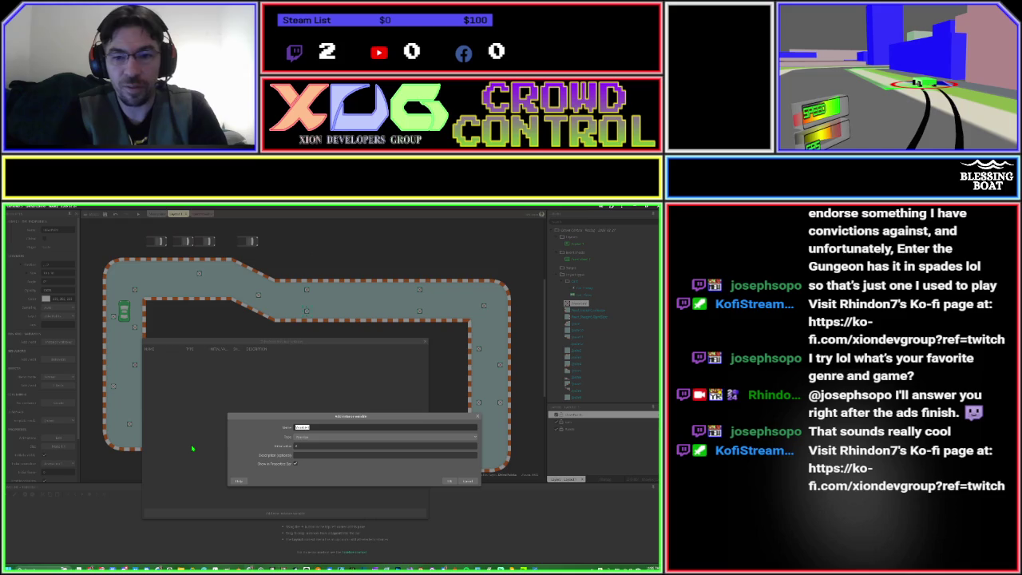
pyautogui.write('inc')
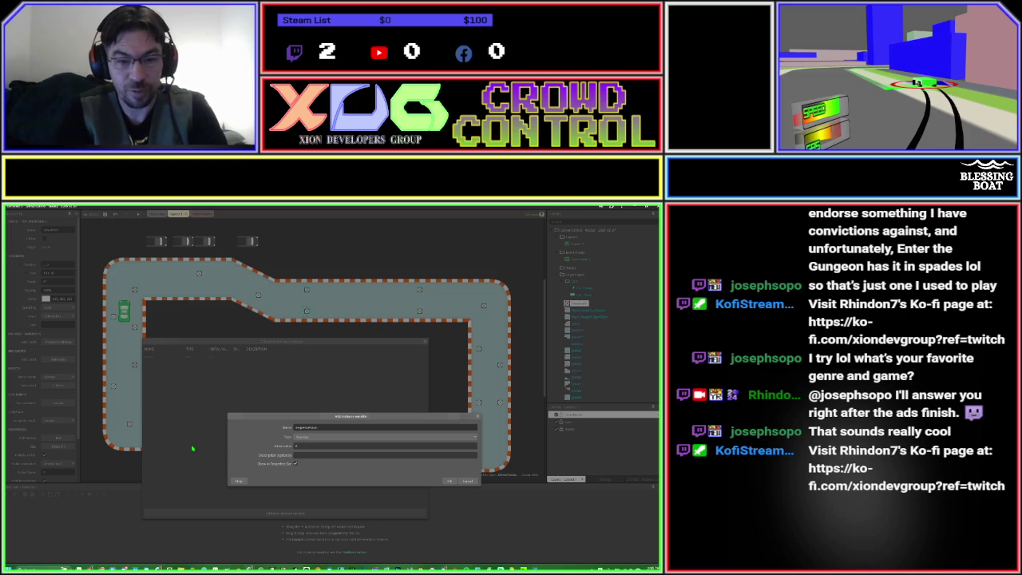
pyautogui.press('Return')
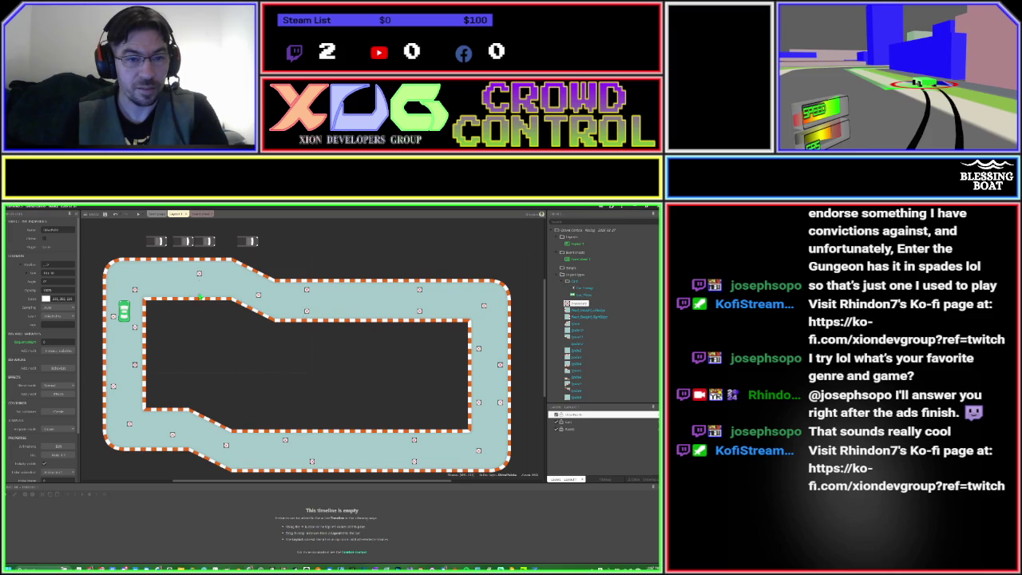
# Give a waypoint marker along the top straight a Sequence value of 1.
pyautogui.click(136, 292)
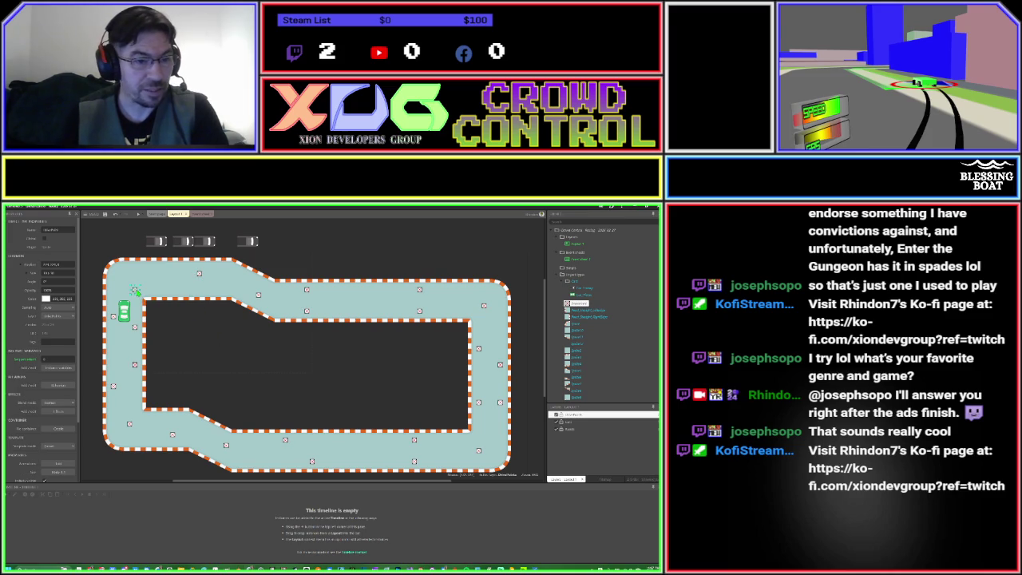
pyautogui.click(200, 274)
pyautogui.click(57, 359)
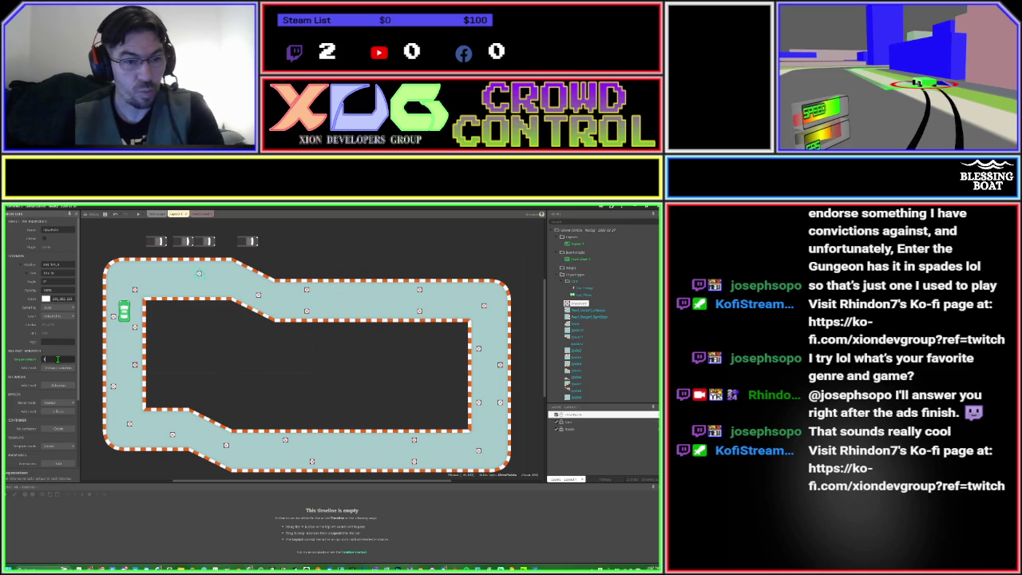
pyautogui.click(257, 295)
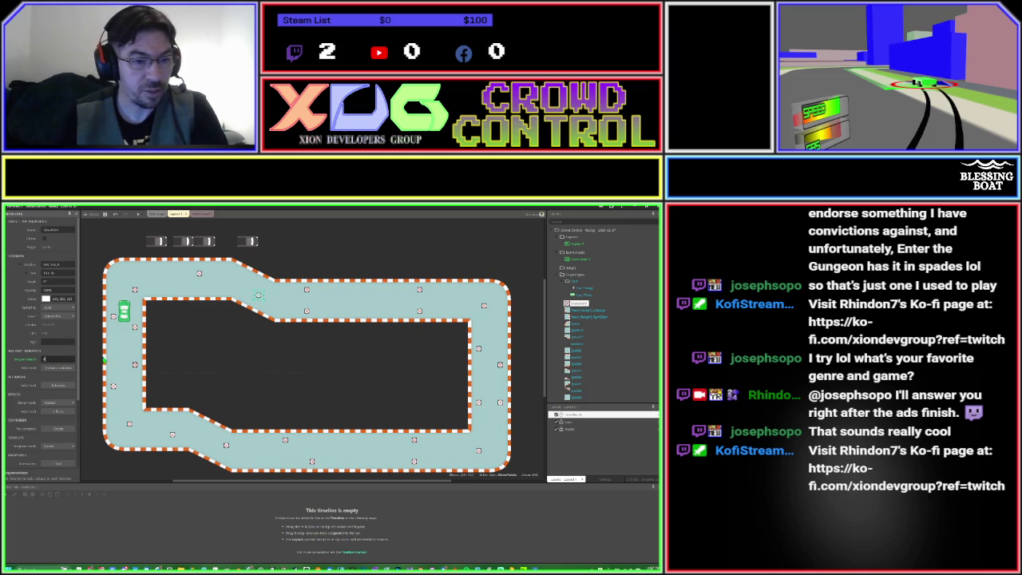
pyautogui.click(306, 290)
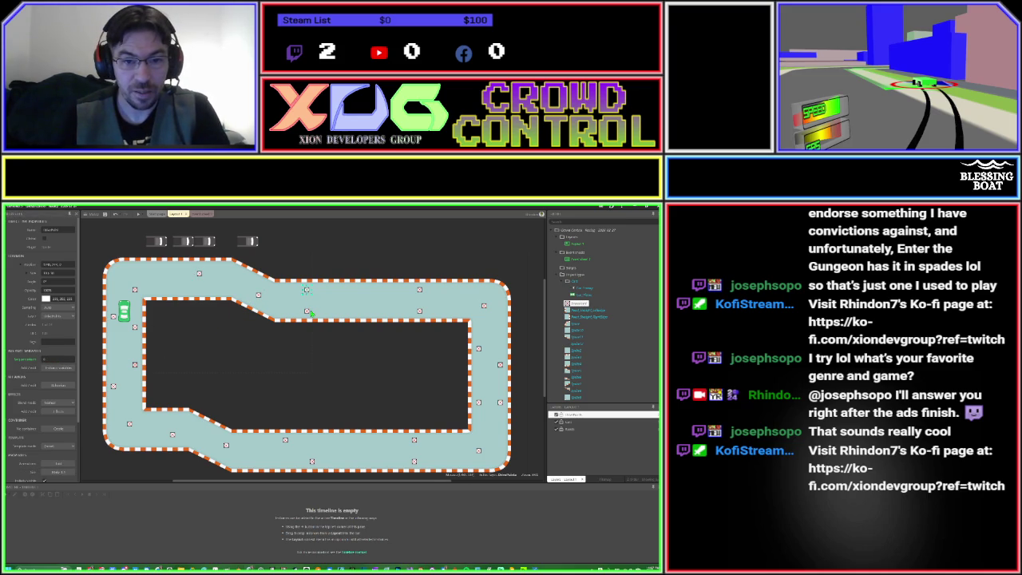
pyautogui.click(310, 313)
pyautogui.click(57, 343)
pyautogui.write('1')
pyautogui.press('Return')
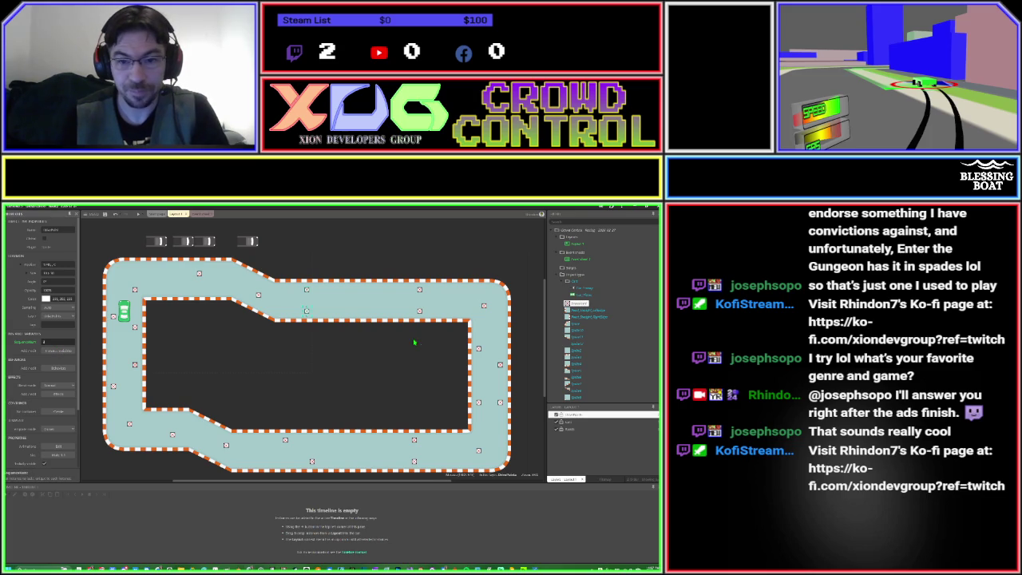
# Give the next waypoint marker to the right a Sequence value of 4.
pyautogui.click(419, 312)
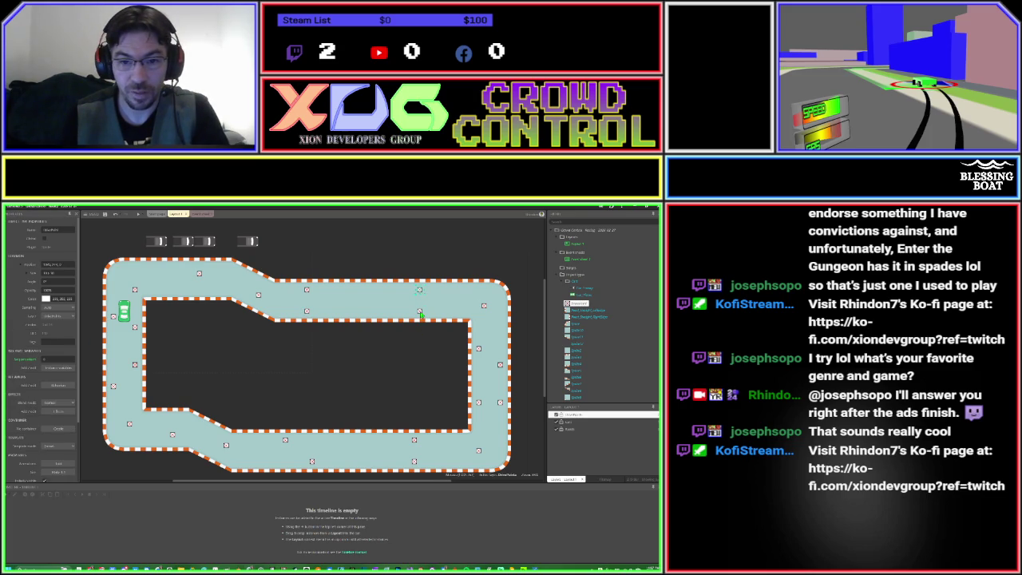
pyautogui.click(70, 342)
pyautogui.write('4')
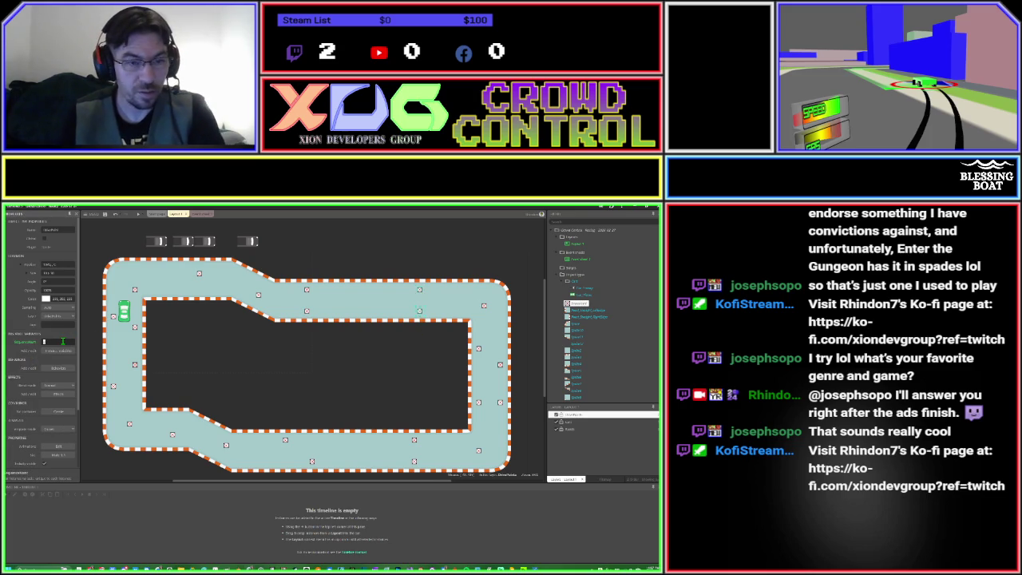
pyautogui.click(484, 306)
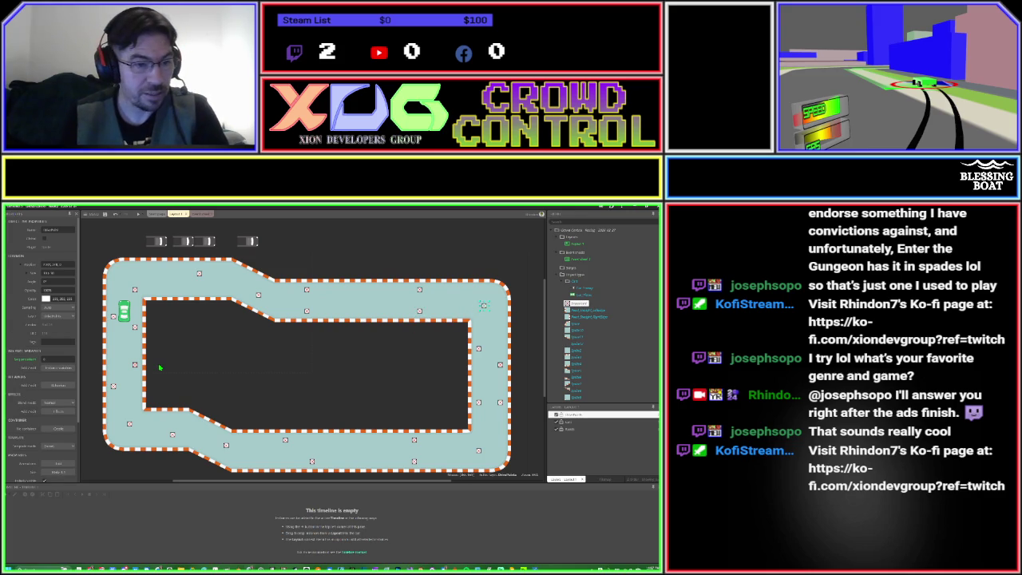
pyautogui.click(55, 358)
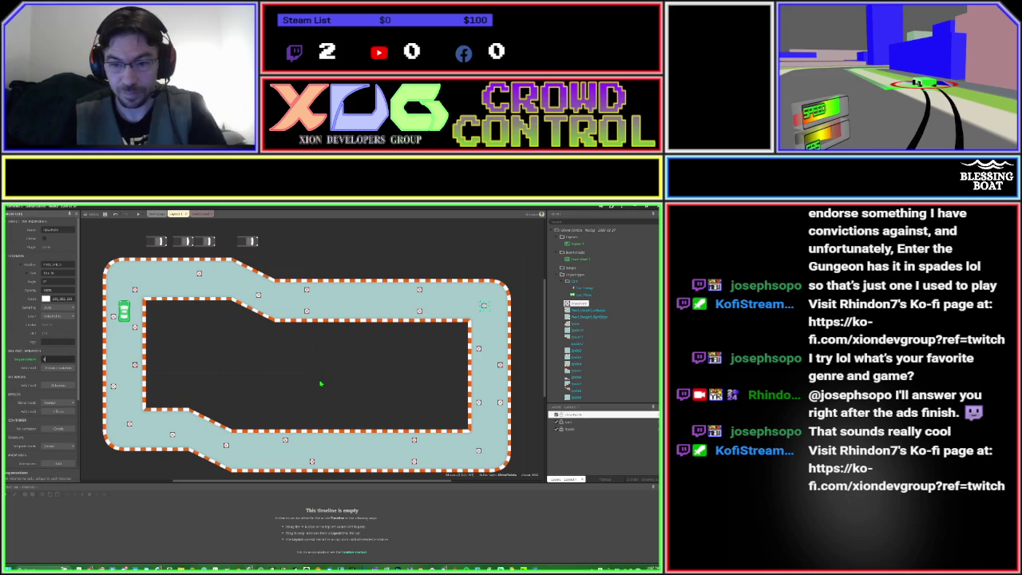
# Nudge a right-side waypoint slightly down and set another right-side marker's Sequence to 4.
pyautogui.click(479, 349)
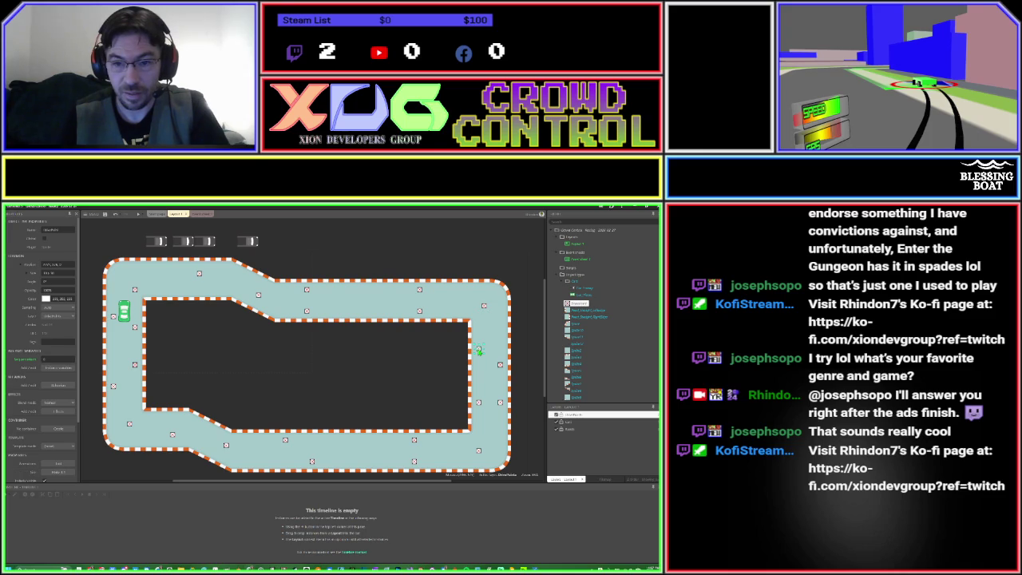
pyautogui.moveTo(478, 349); pyautogui.dragTo(479, 355)
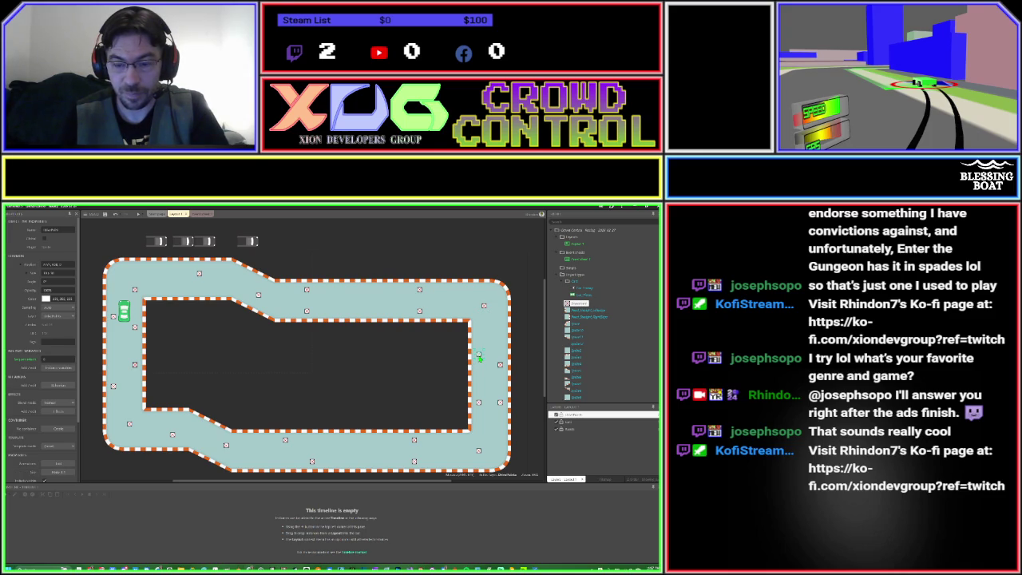
pyautogui.click(500, 365)
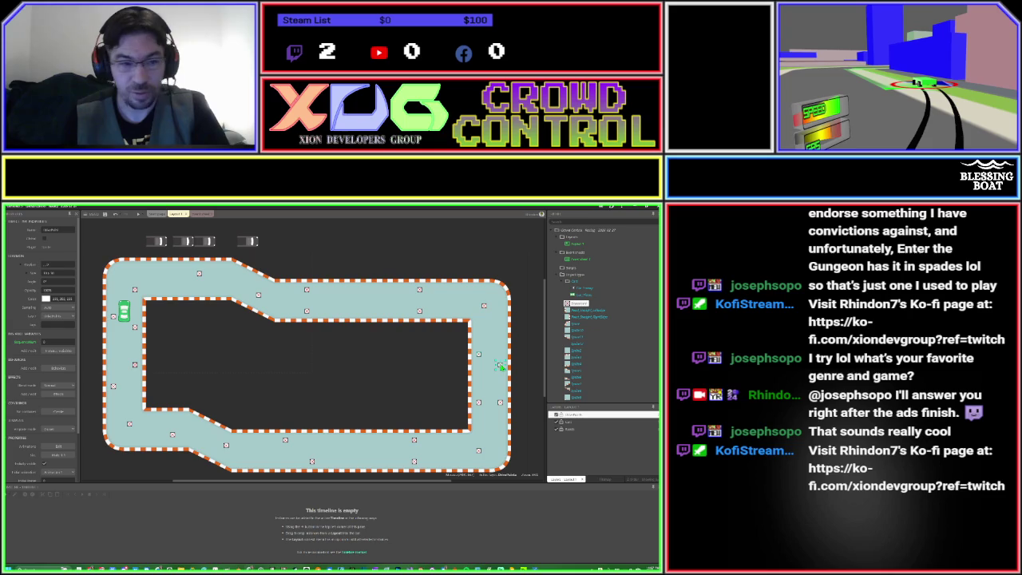
pyautogui.doubleClick(64, 342)
pyautogui.write('4')
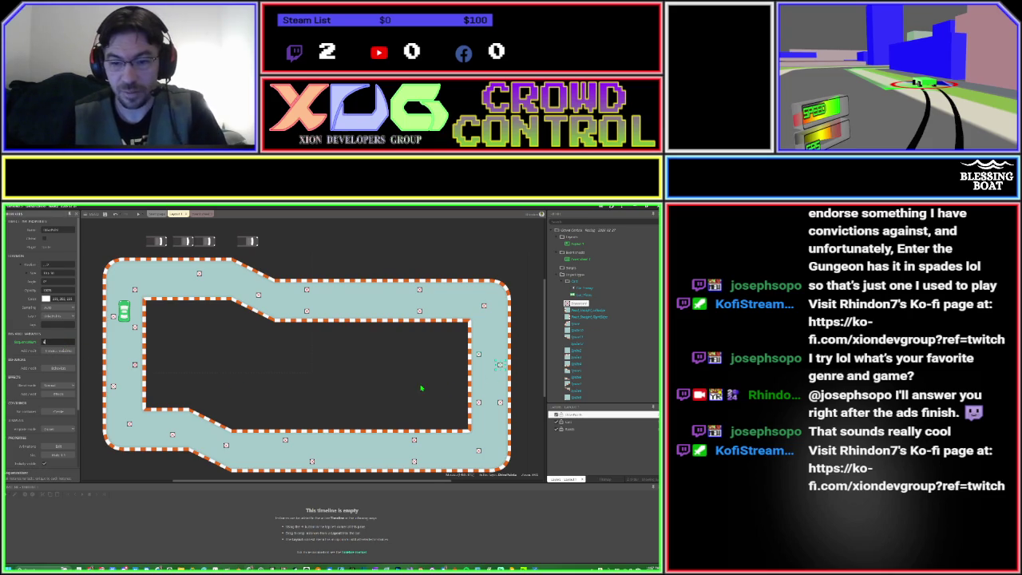
pyautogui.click(484, 307)
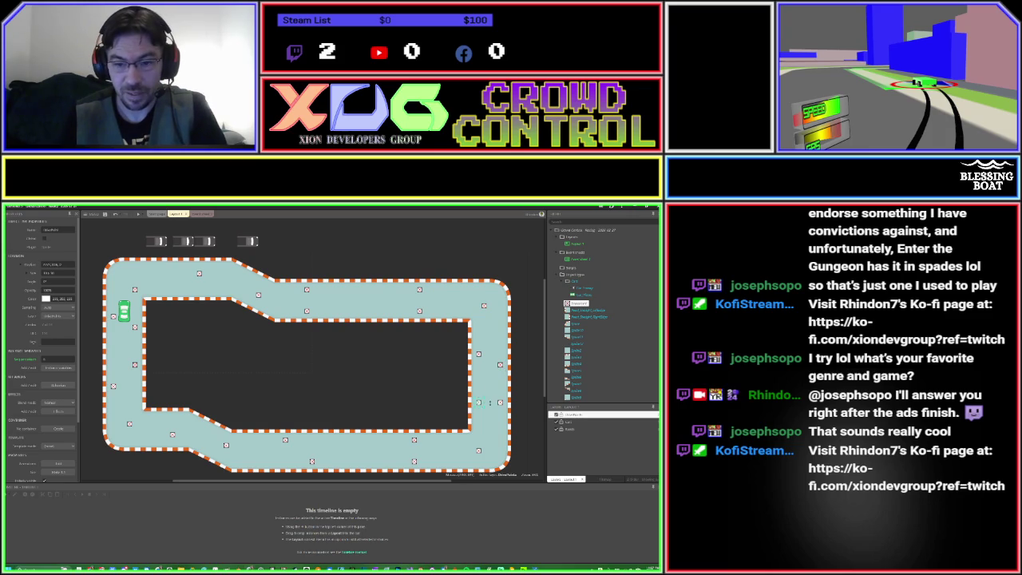
pyautogui.click(500, 403)
# Set Sequence values 1 and 0 on the lower-right and bottom waypoint markers.
pyautogui.click(68, 342)
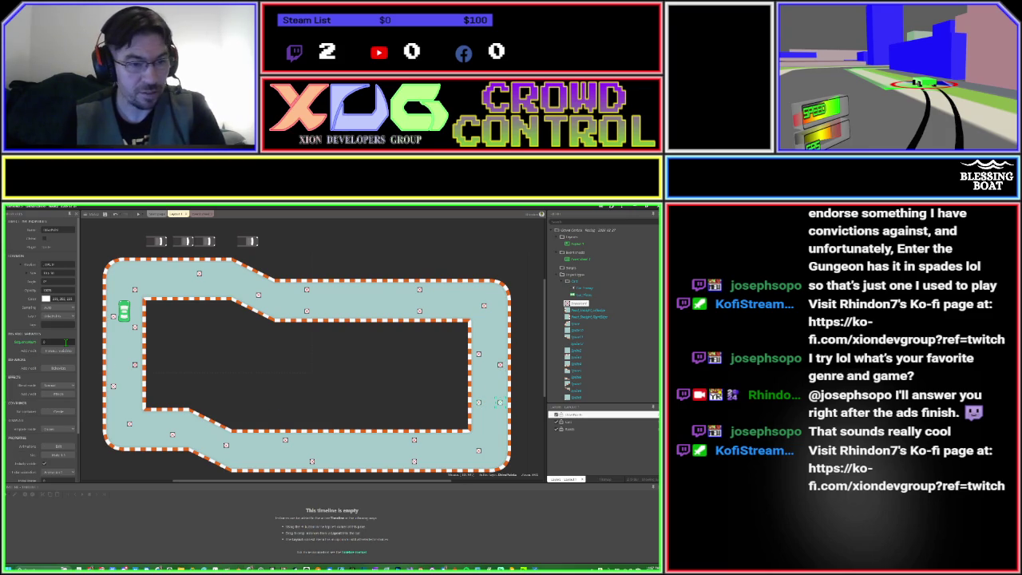
pyautogui.write('1')
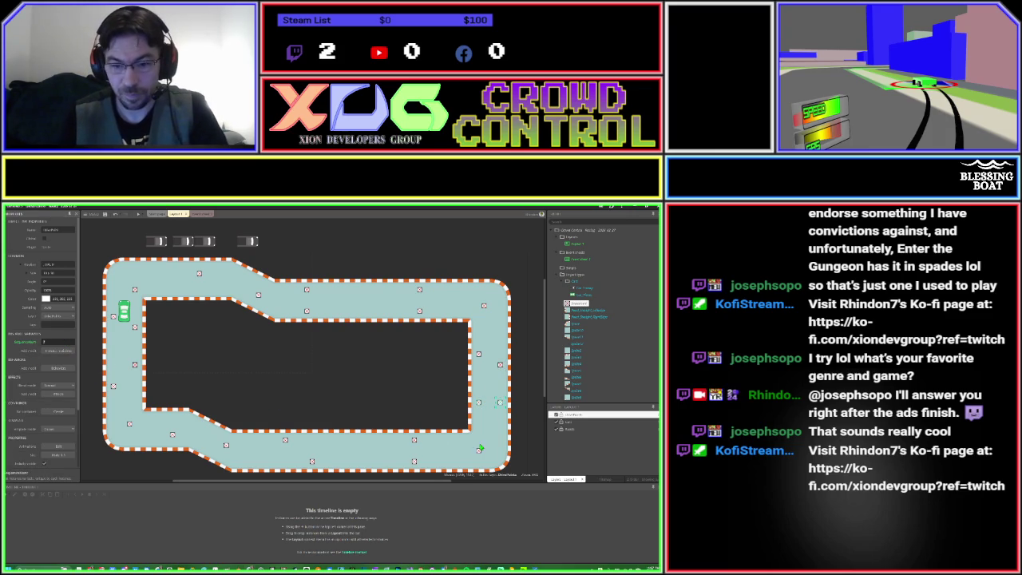
pyautogui.click(479, 450)
pyautogui.click(68, 359)
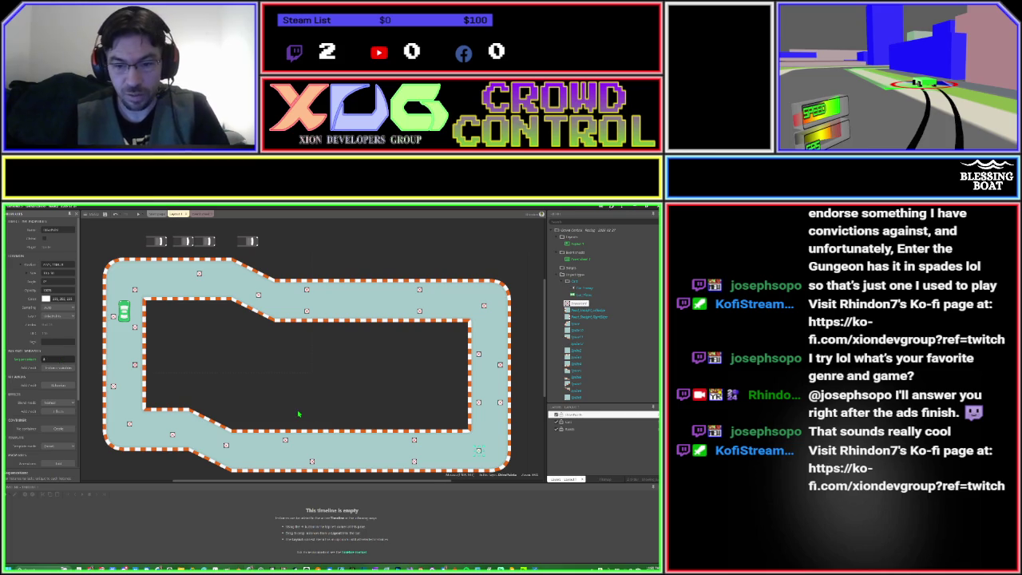
pyautogui.click(415, 441)
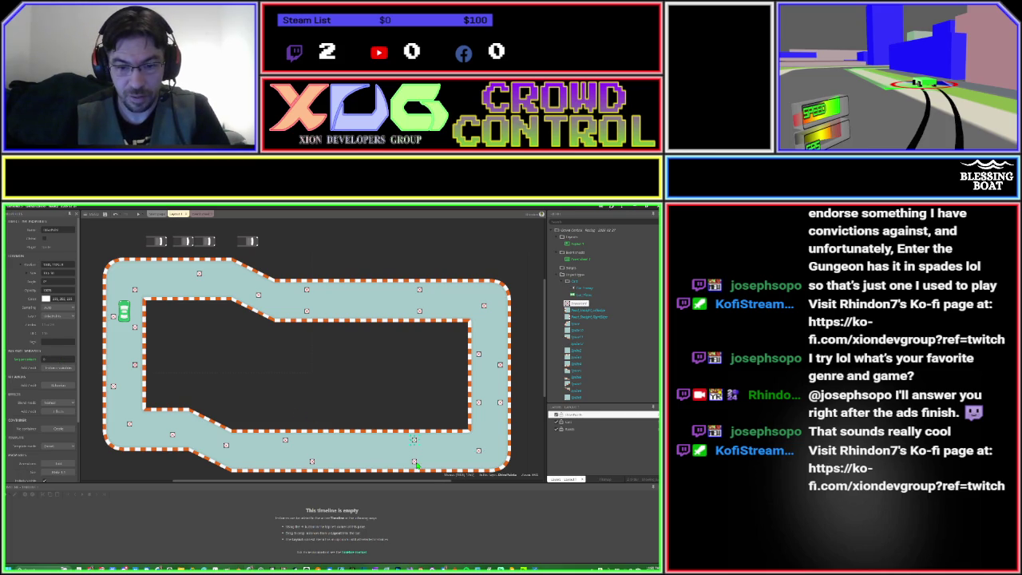
pyautogui.click(60, 341)
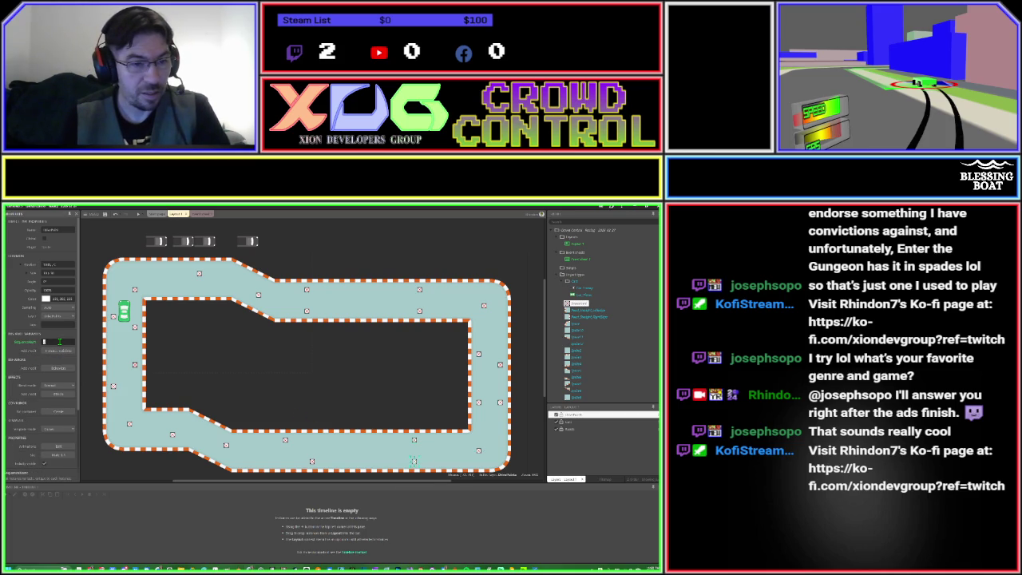
pyautogui.press('Return')
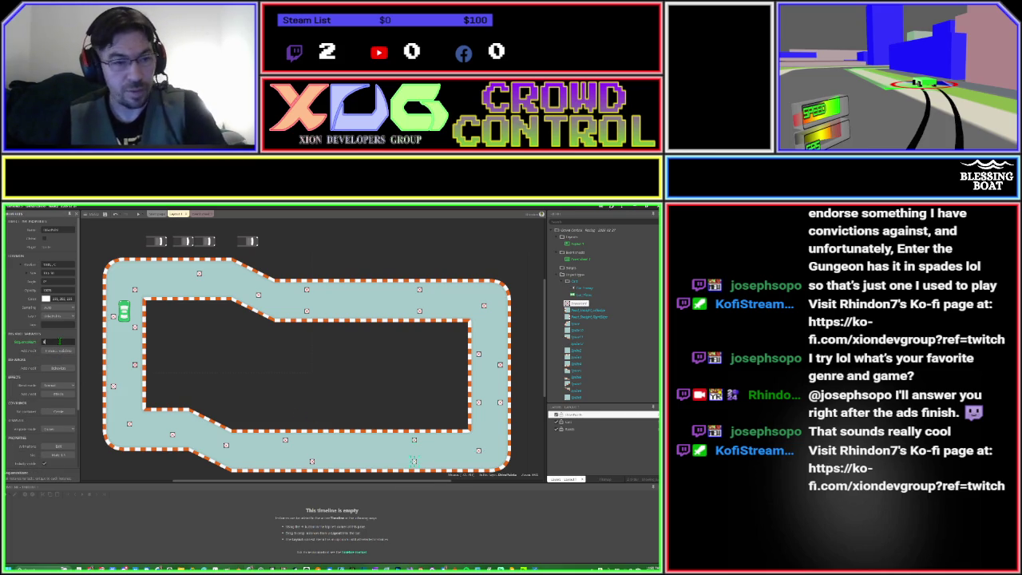
# Number the waypoint markers along the bottom stretch, giving the lower-left one Sequence 15.
pyautogui.click(312, 461)
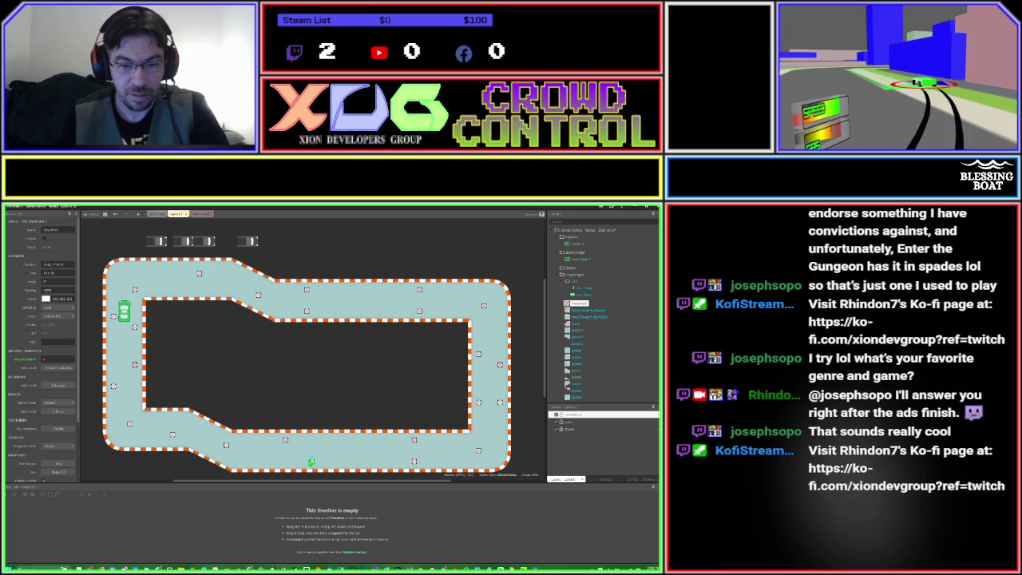
pyautogui.click(285, 442)
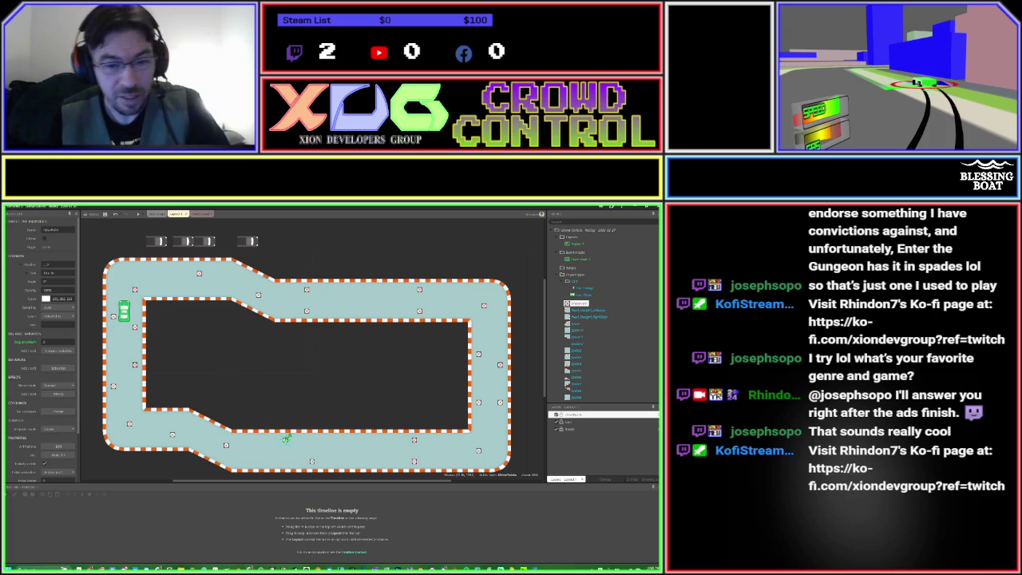
pyautogui.click(52, 342)
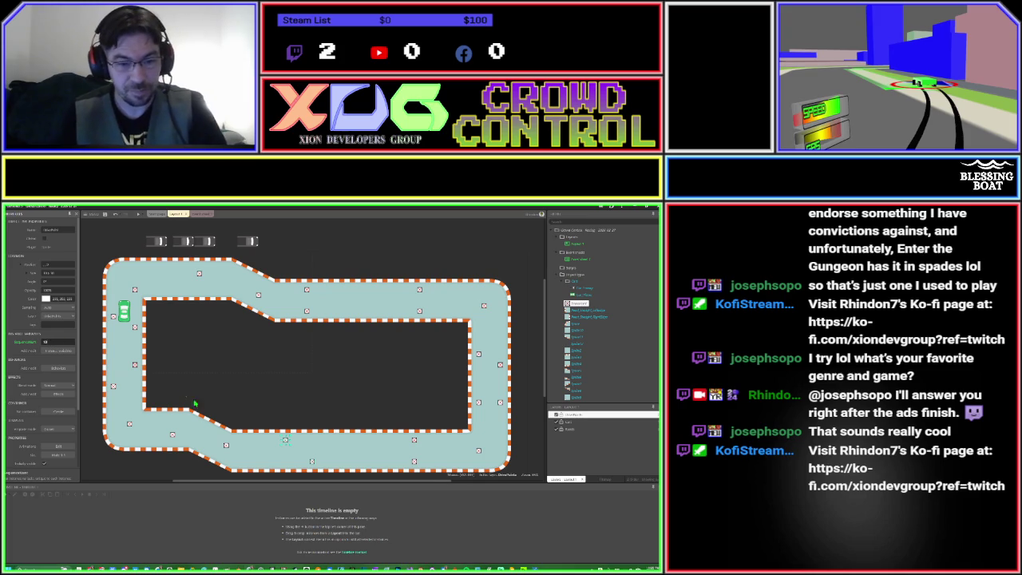
pyautogui.click(227, 447)
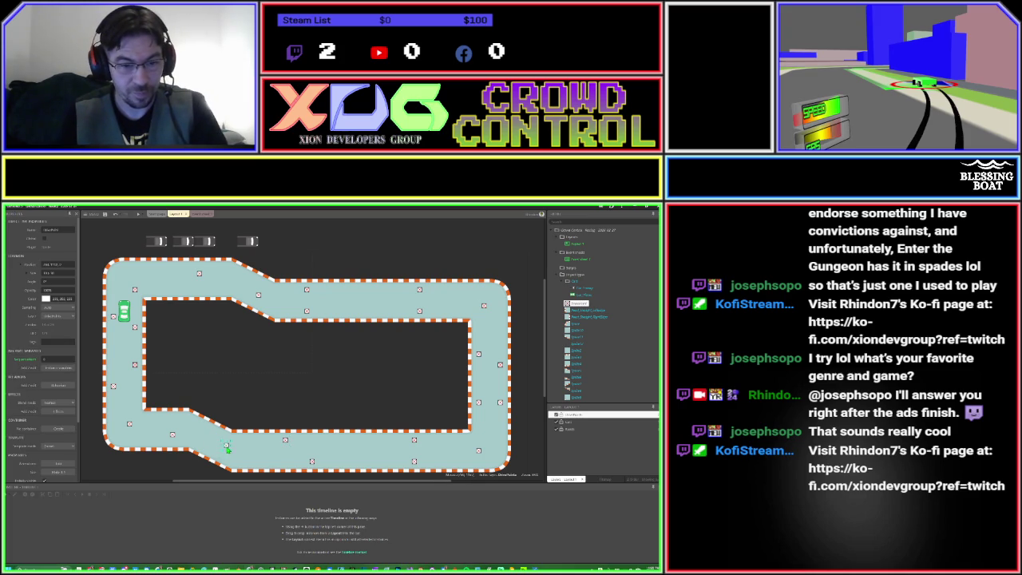
pyautogui.click(53, 359)
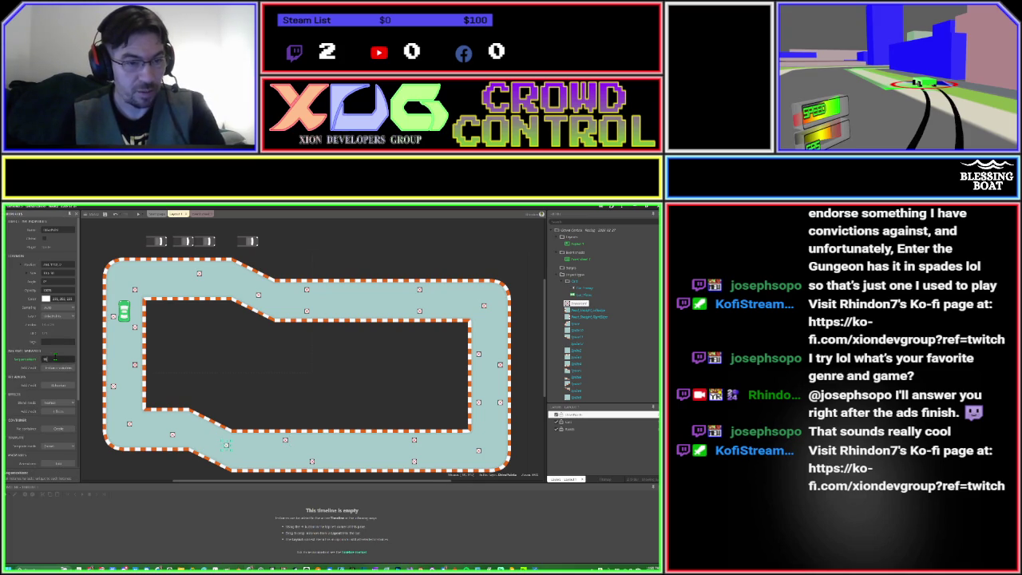
pyautogui.click(170, 434)
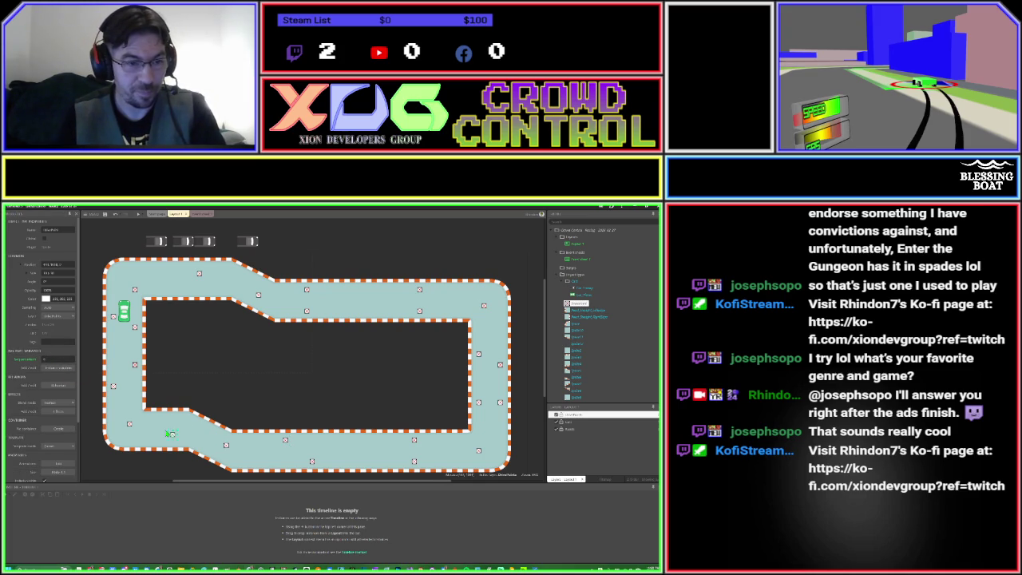
pyautogui.click(55, 360)
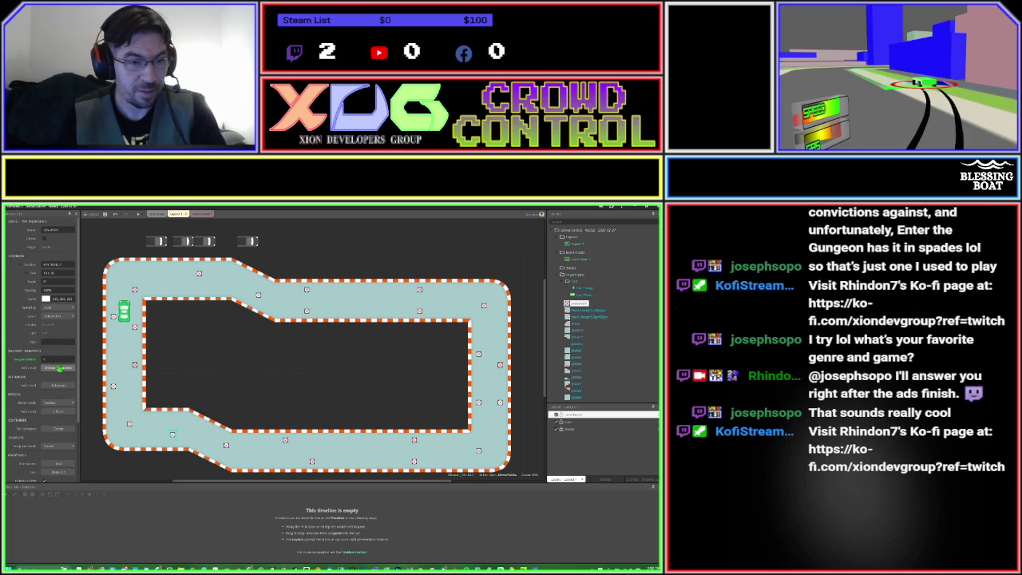
pyautogui.click(131, 424)
pyautogui.write('15')
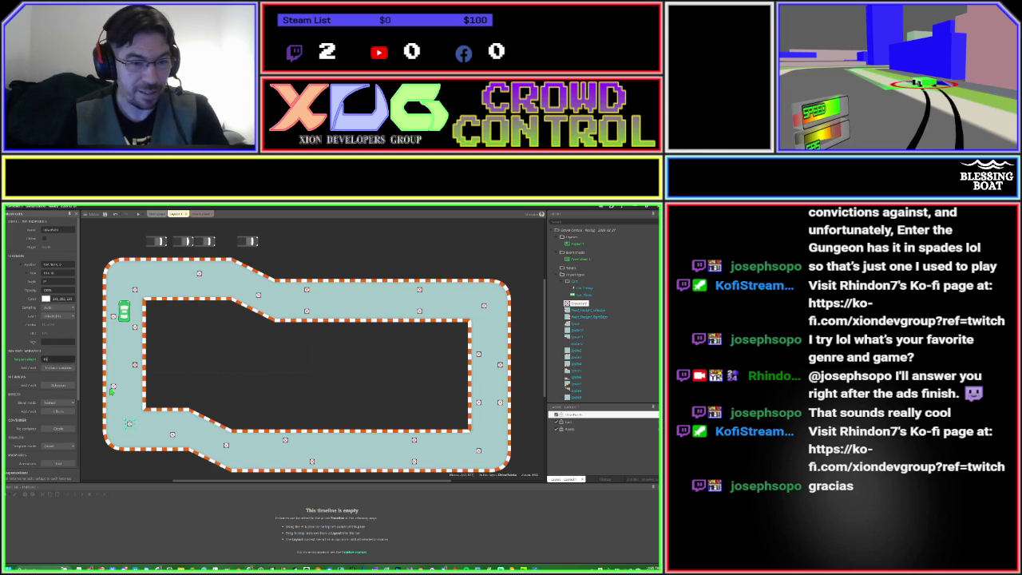
# Set Sequence values 16 and 4 on the waypoint markers up the left side.
pyautogui.click(113, 388)
pyautogui.click(135, 368)
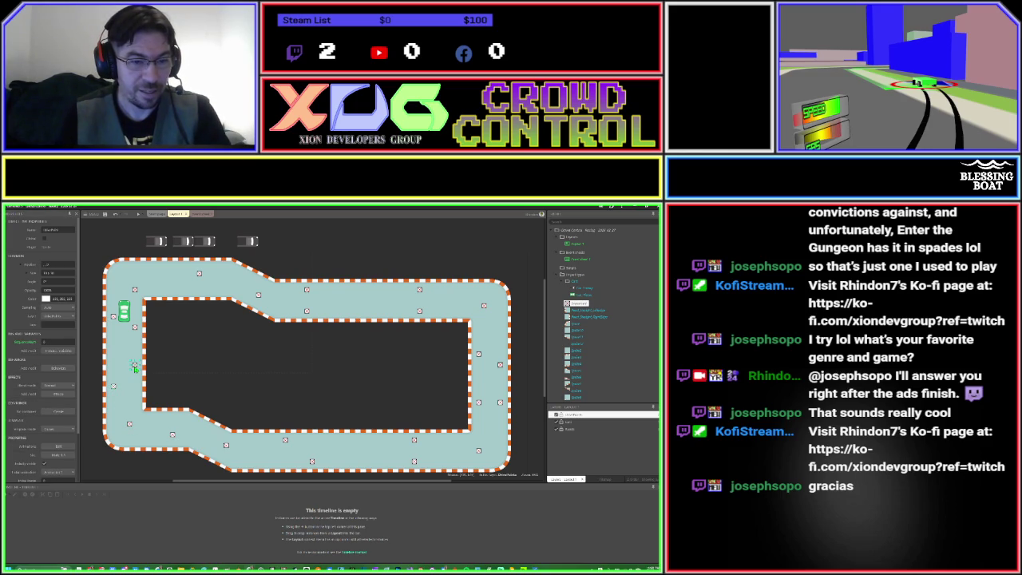
pyautogui.click(65, 340)
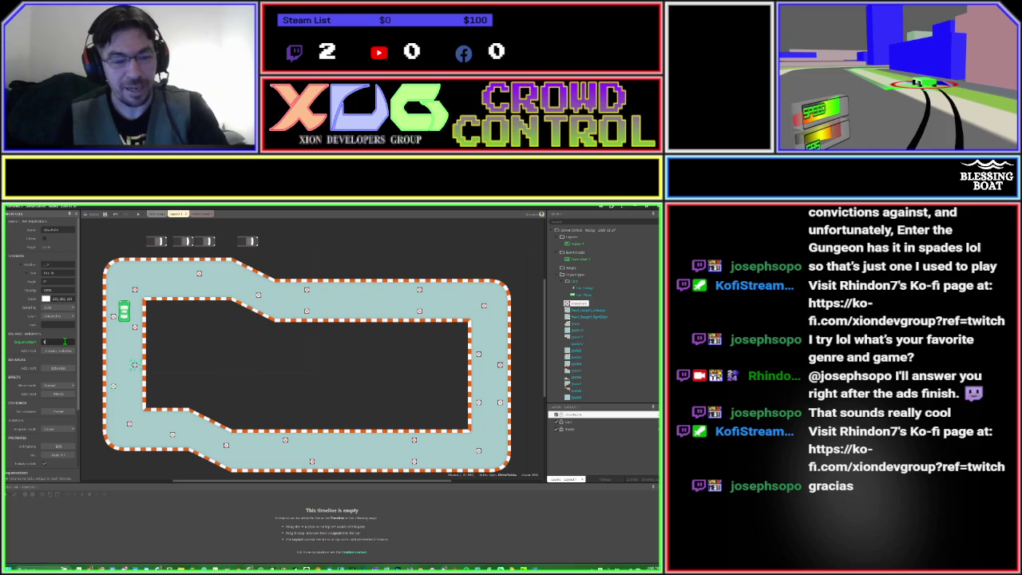
pyautogui.write('16')
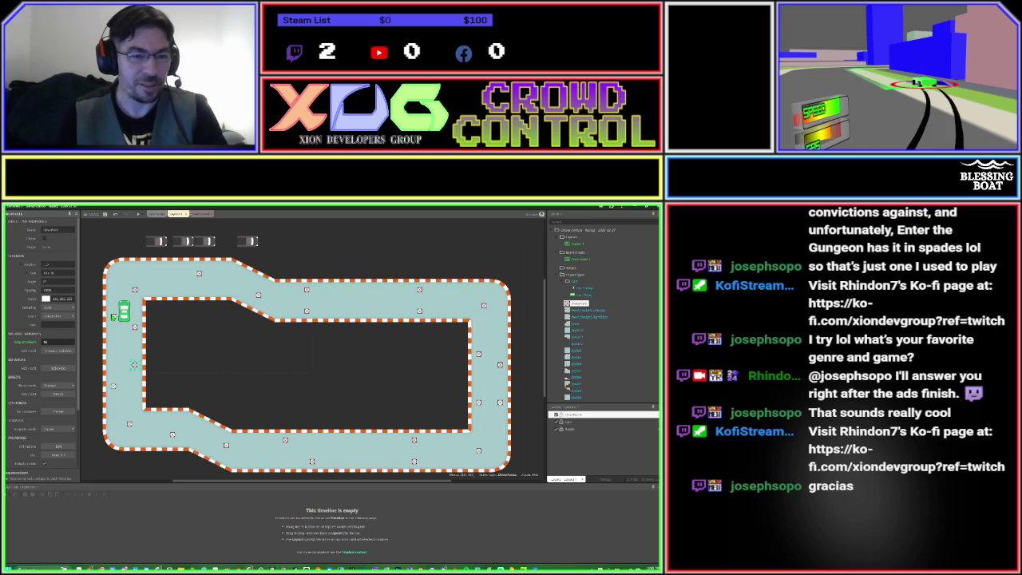
pyautogui.click(135, 327)
pyautogui.click(49, 341)
pyautogui.write('4')
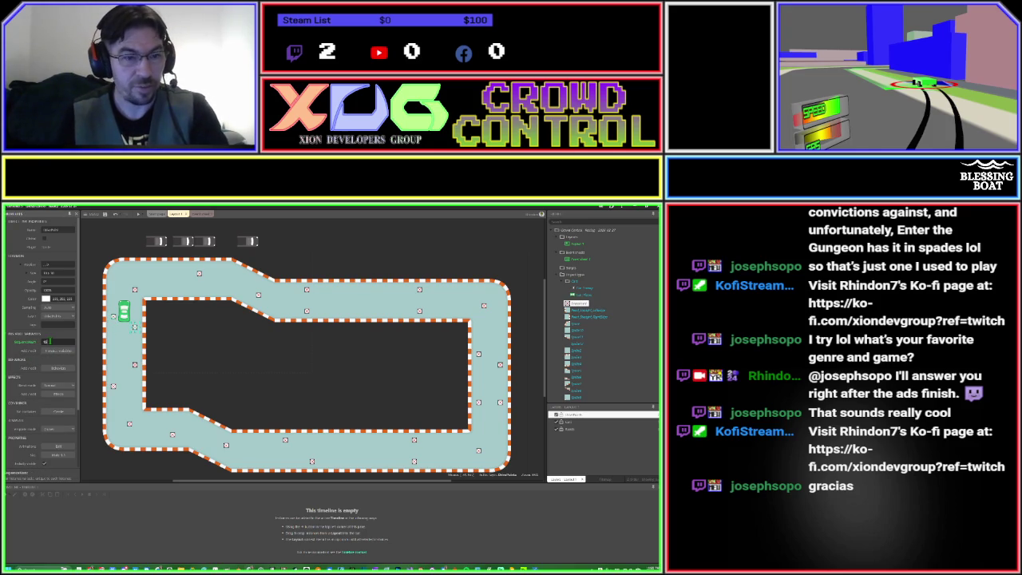
pyautogui.click(136, 291)
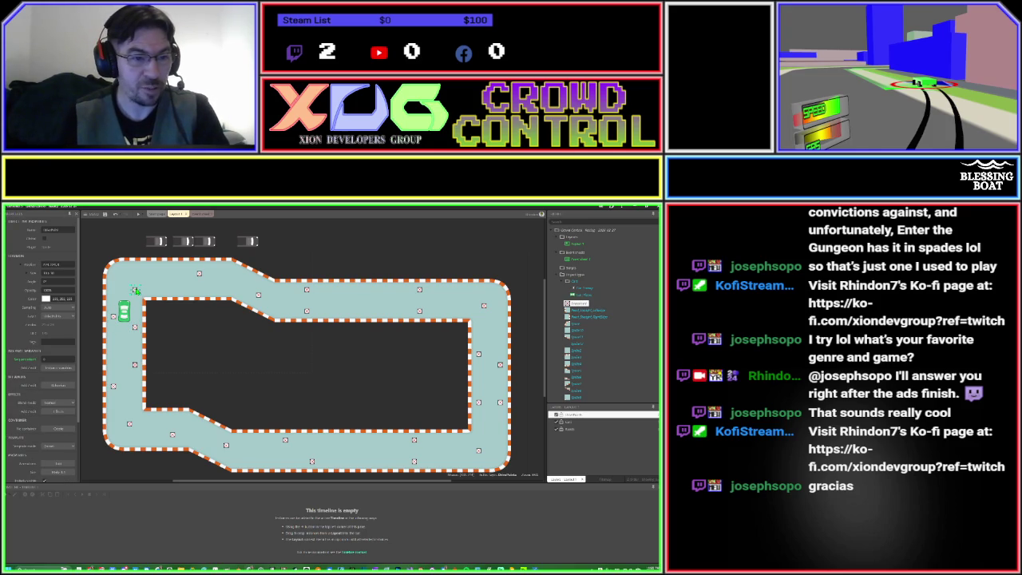
# Deselect the markers, switch to the empty Event sheet 1, and select the Car object.
pyautogui.click(191, 354)
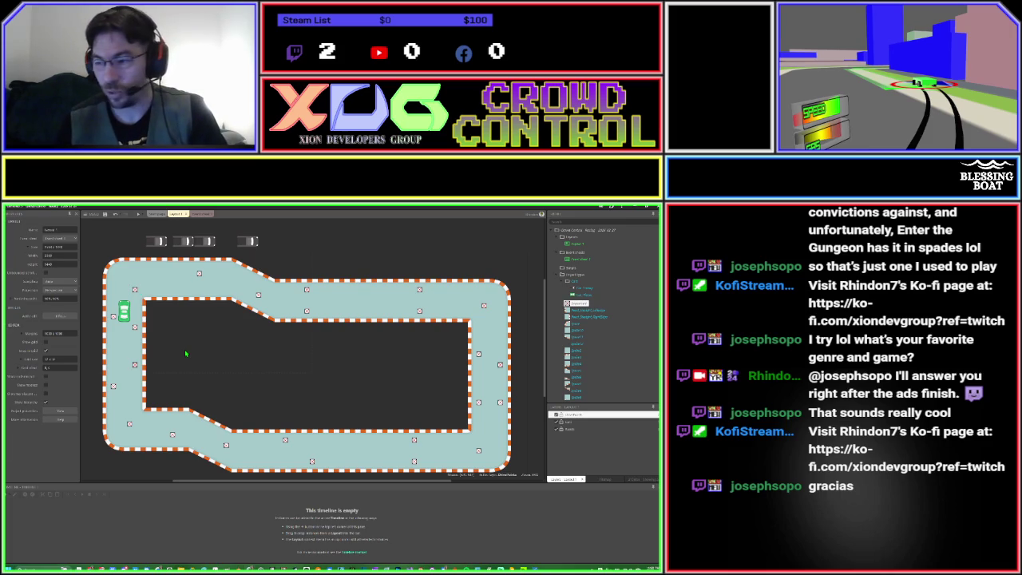
pyautogui.click(200, 214)
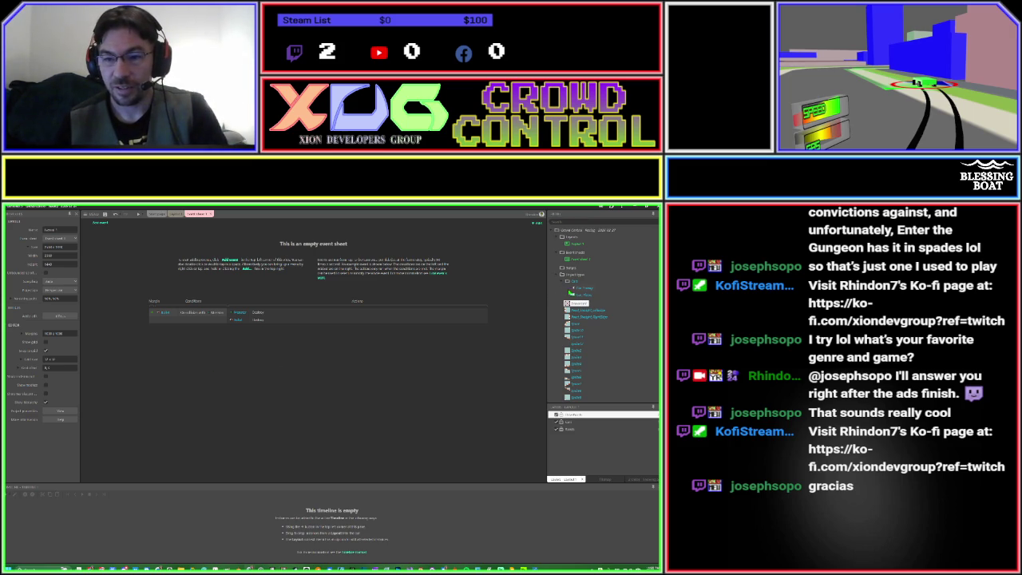
pyautogui.click(572, 291)
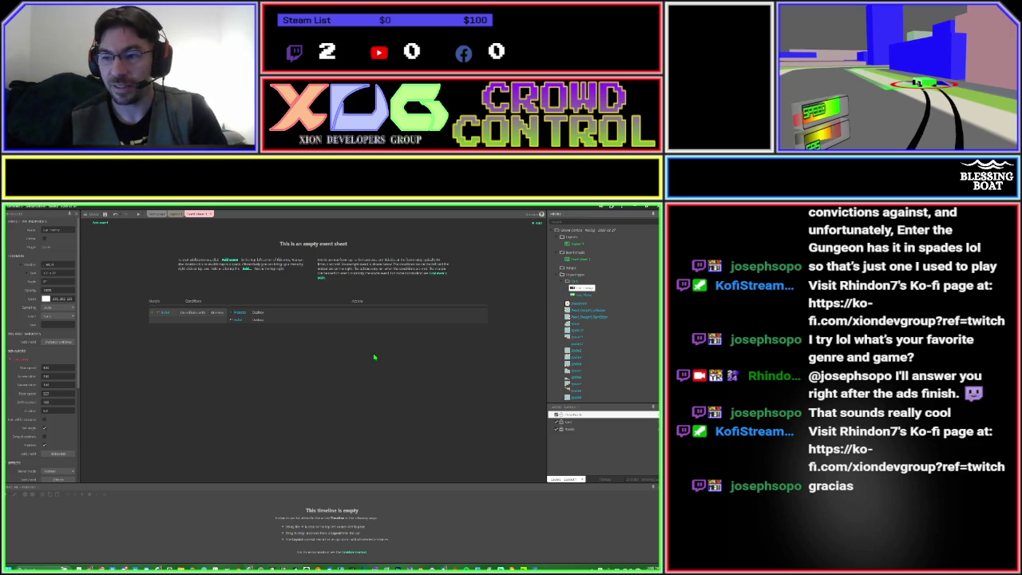
# Add an event group named 'Car Variables' to the empty event sheet.
pyautogui.doubleClick(252, 372)
pyautogui.press('Escape')
pyautogui.rightClick(252, 371)
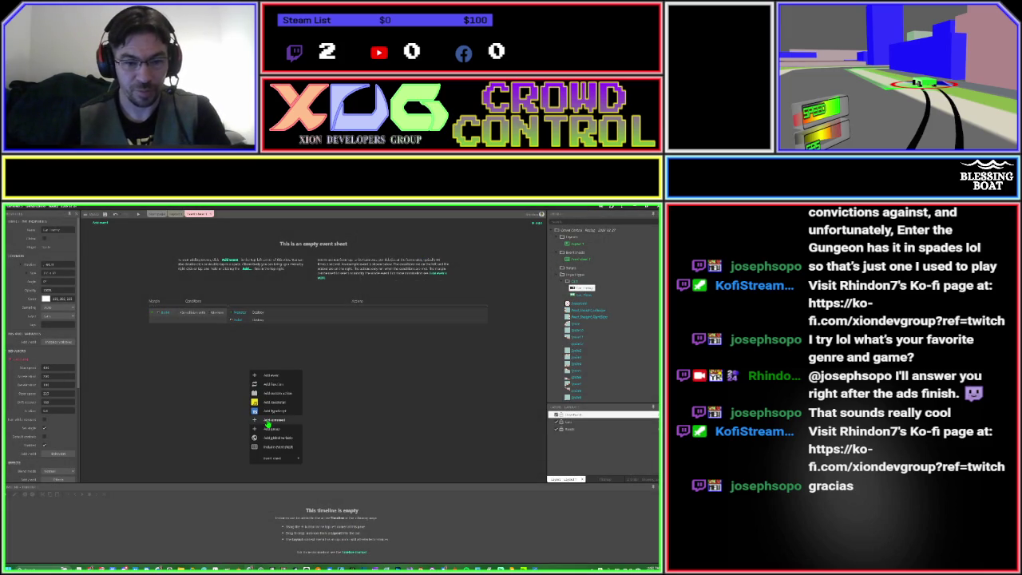
pyautogui.click(269, 427)
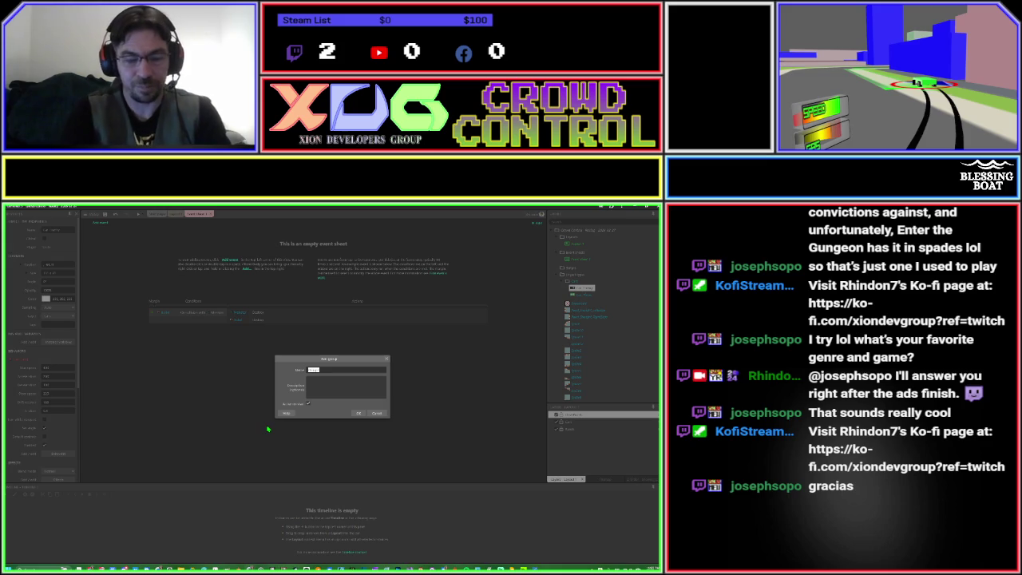
pyautogui.write('Ca')
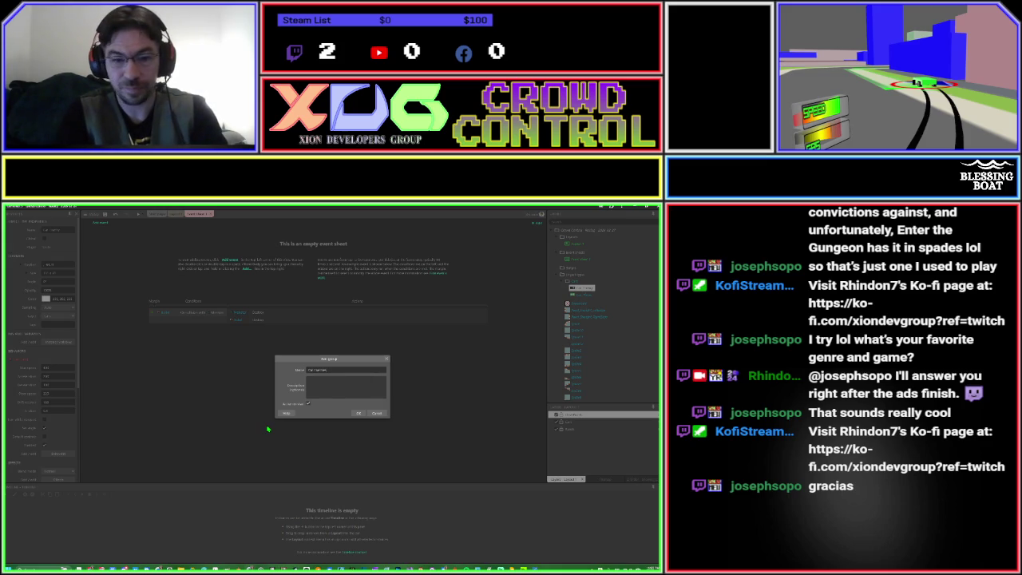
pyautogui.press('Return')
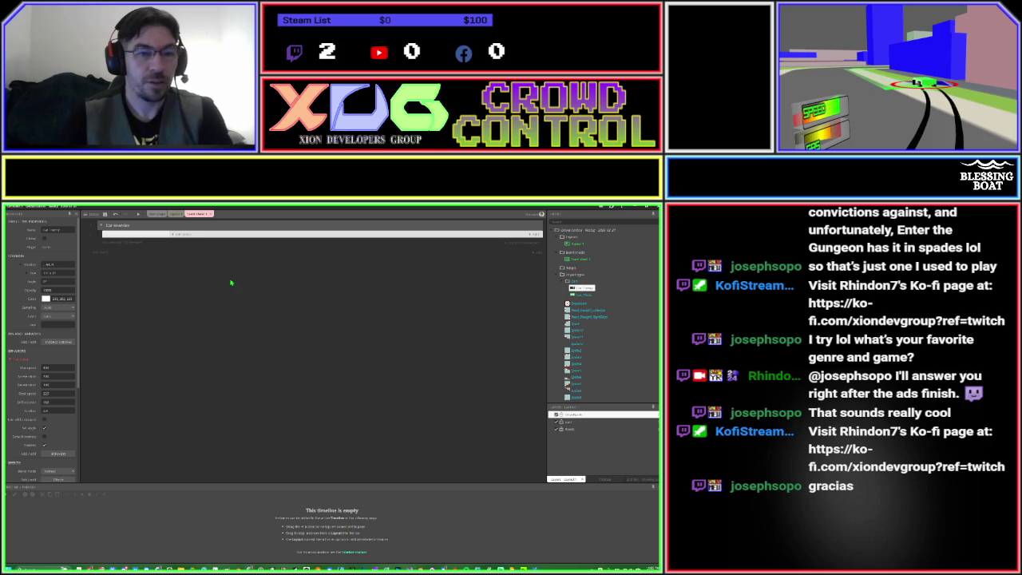
# Add a Car 'Simulate control' action inside Car Variables and widen the conditions column.
pyautogui.moveTo(169, 237); pyautogui.dragTo(203, 235)
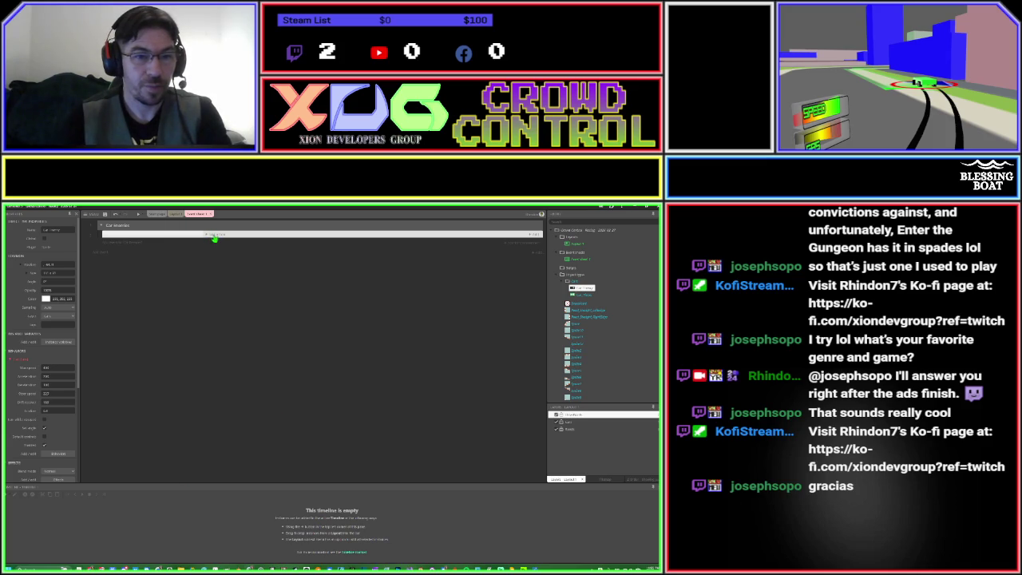
pyautogui.click(214, 237)
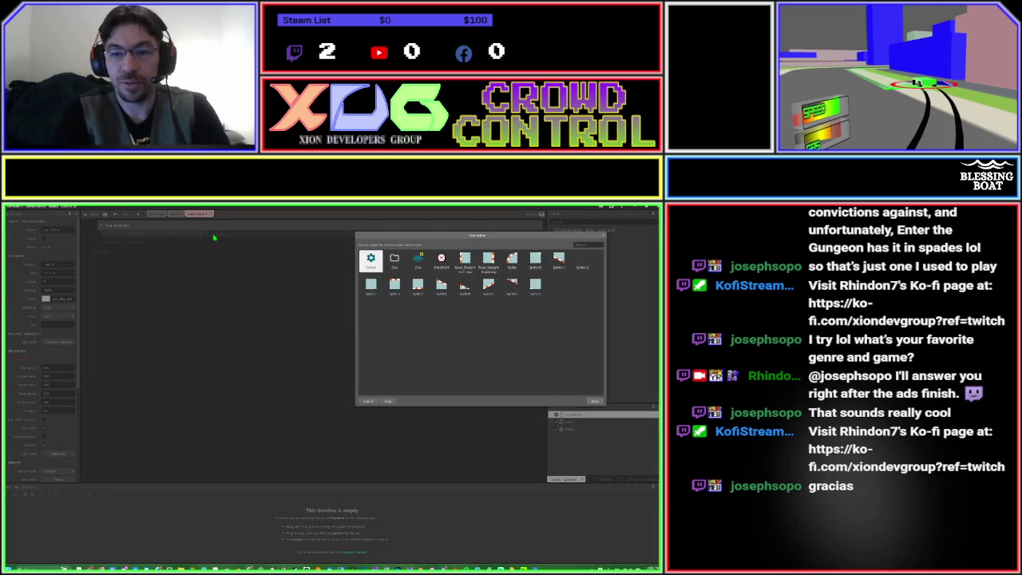
pyautogui.write('car')
pyautogui.press('Return')
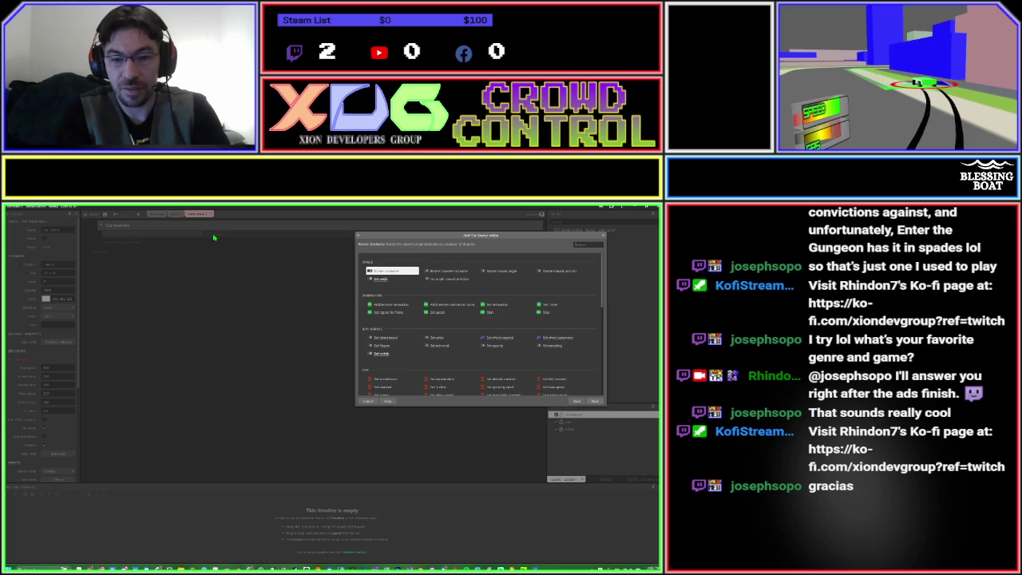
pyautogui.write('simulate')
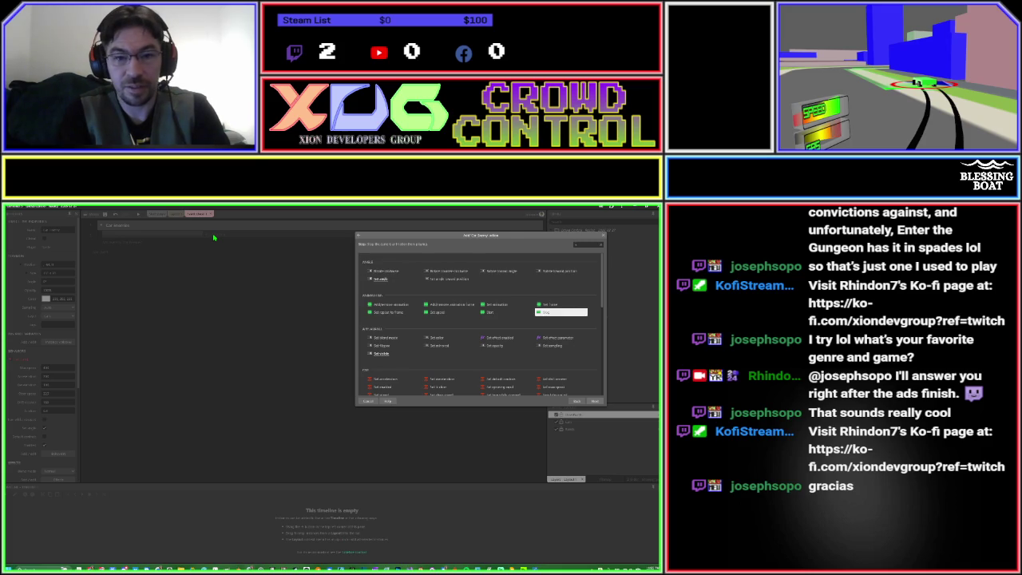
pyautogui.press('Return')
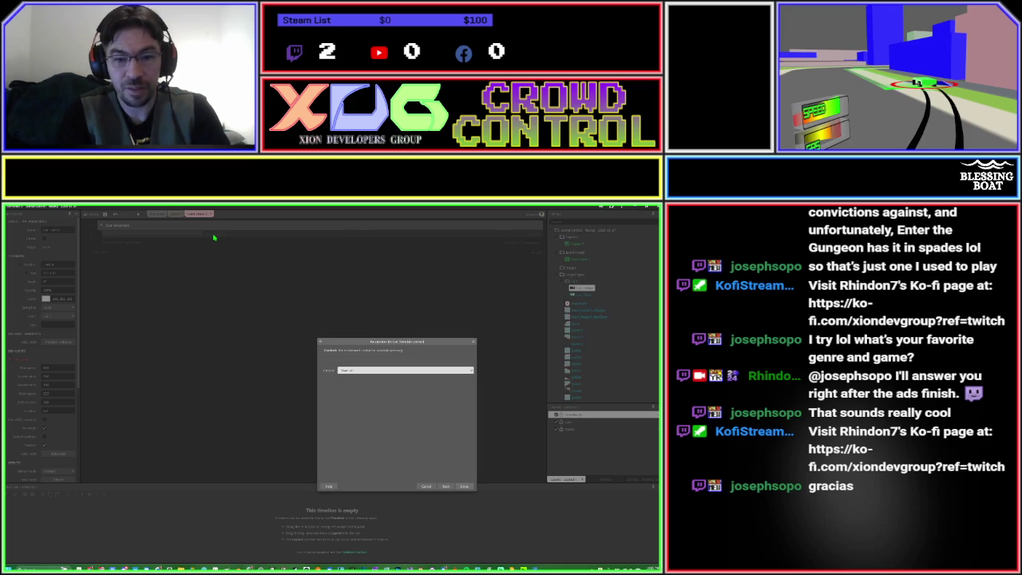
pyautogui.press('Return')
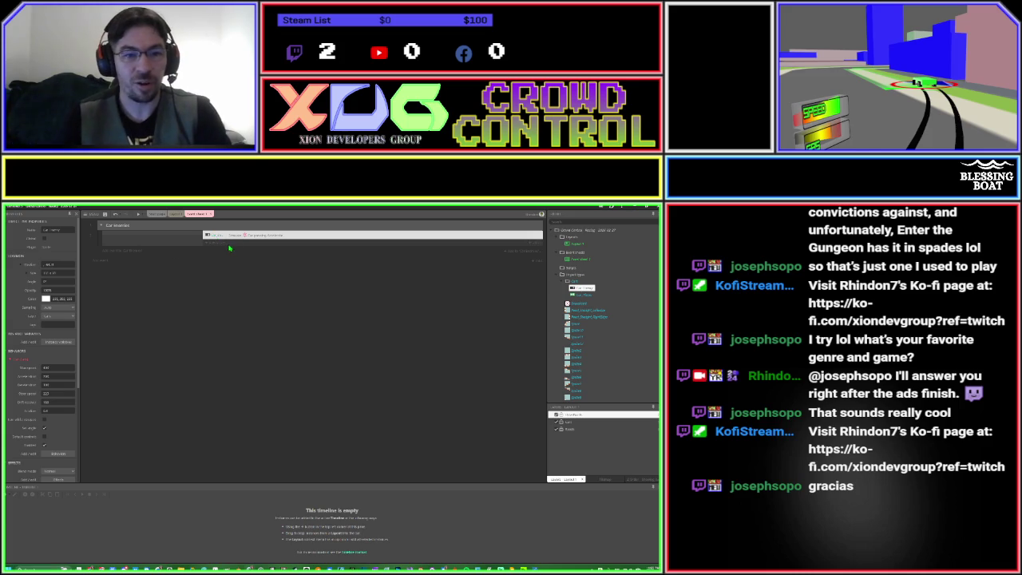
pyautogui.moveTo(226, 235); pyautogui.dragTo(244, 235)
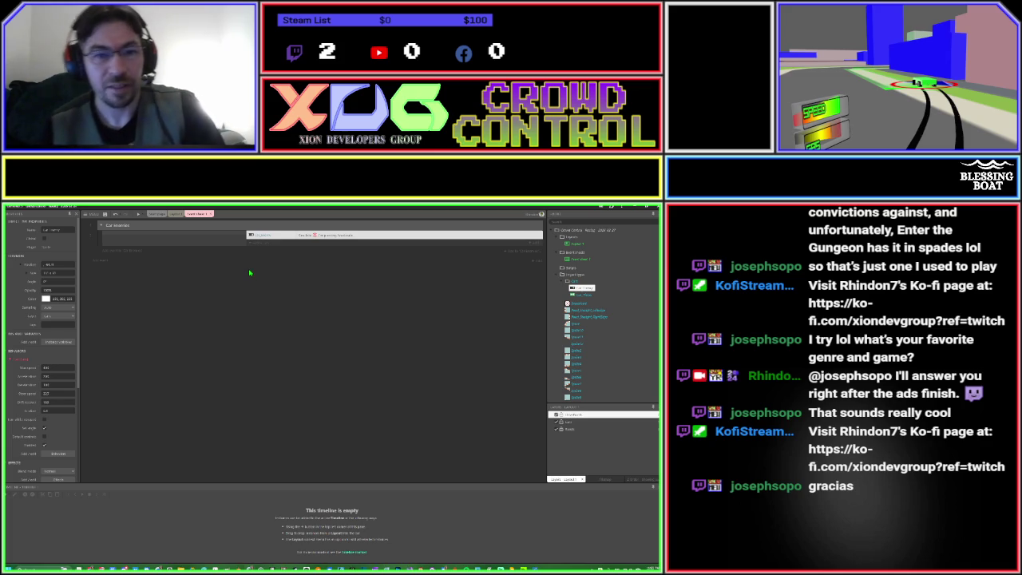
pyautogui.click(176, 236)
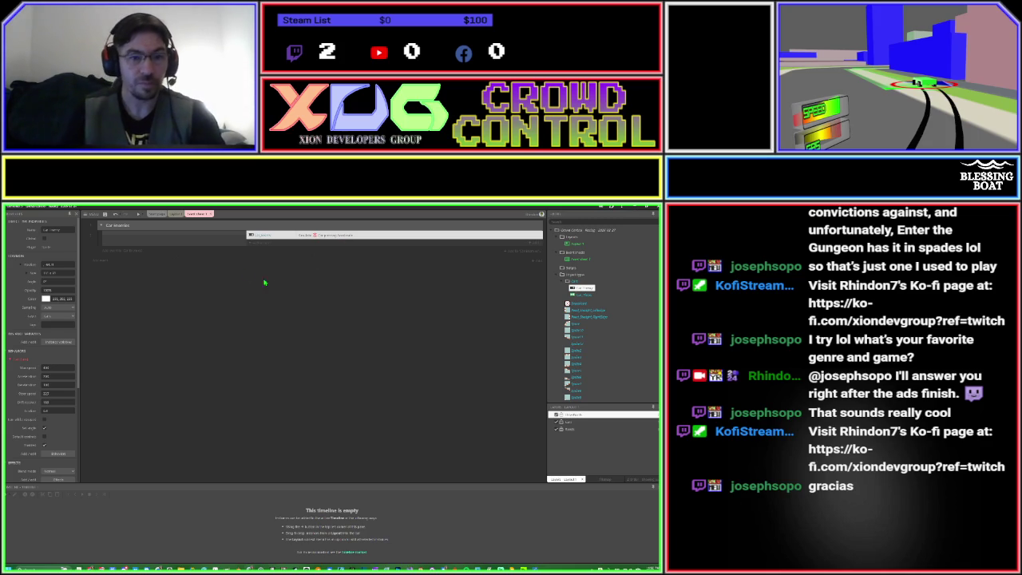
pyautogui.click(198, 244)
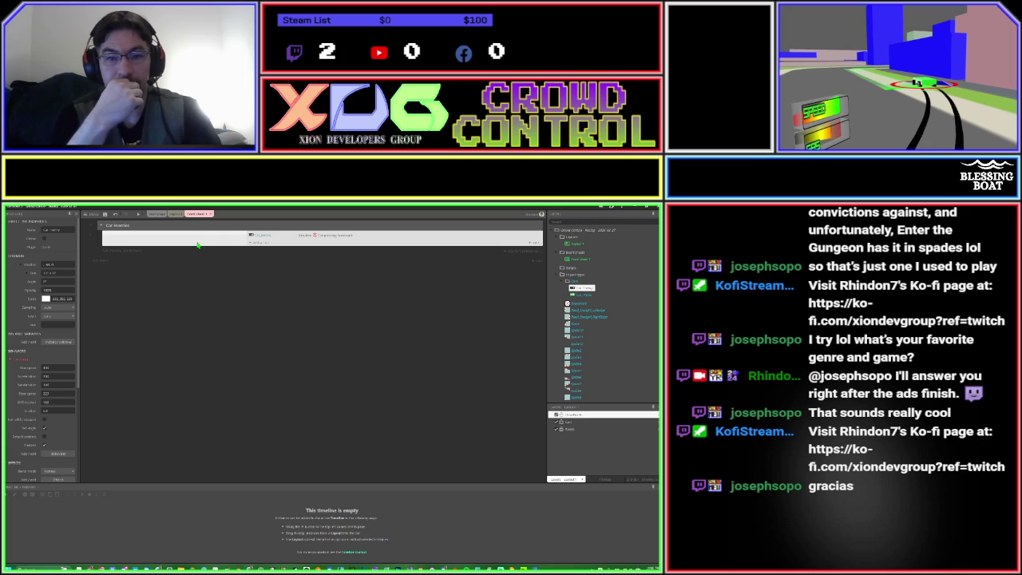
# Add a new Number instance variable to the Car object and rename it.
pyautogui.rightClick(579, 289)
pyautogui.click(589, 303)
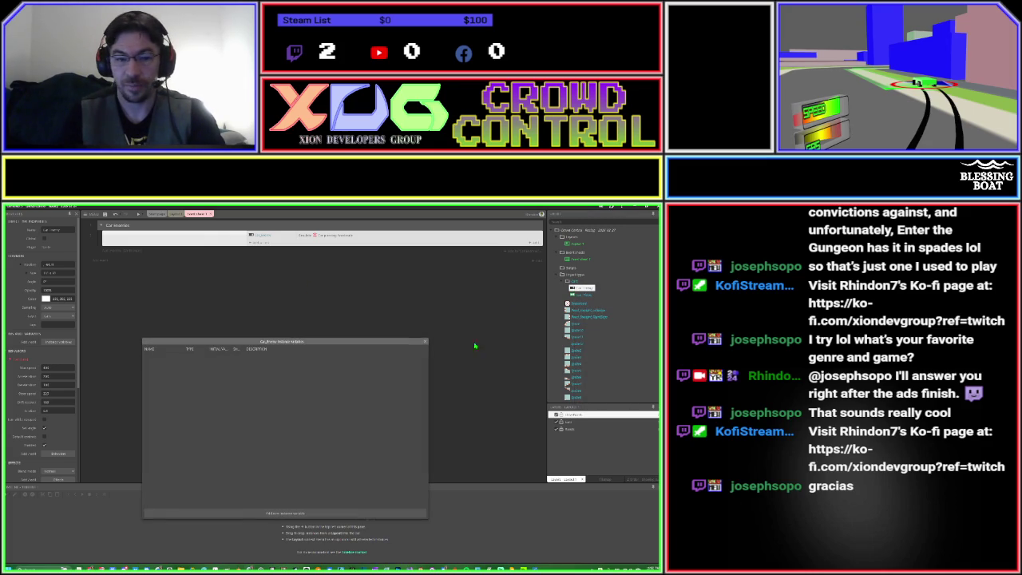
pyautogui.click(268, 513)
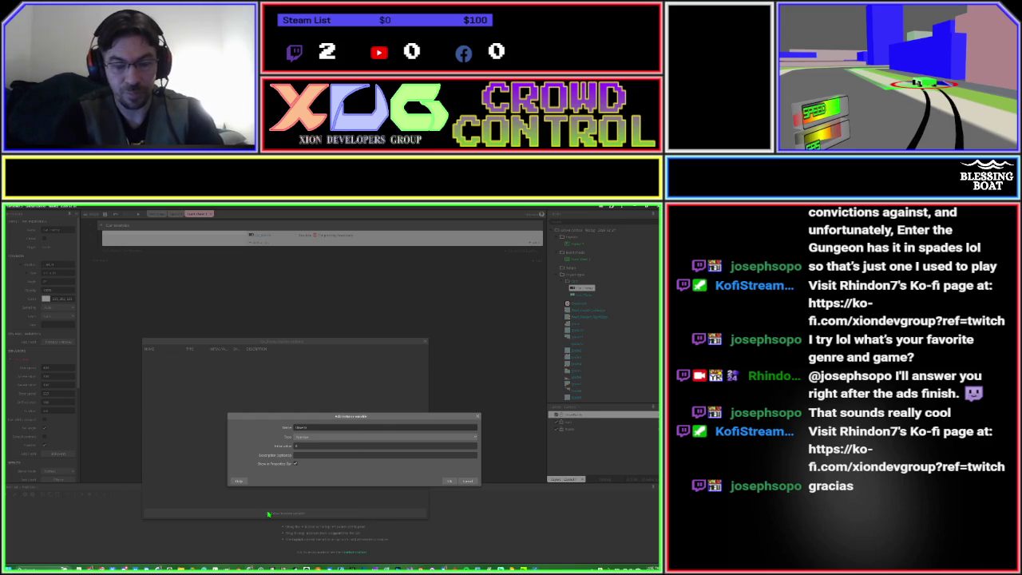
pyautogui.press('Tab')
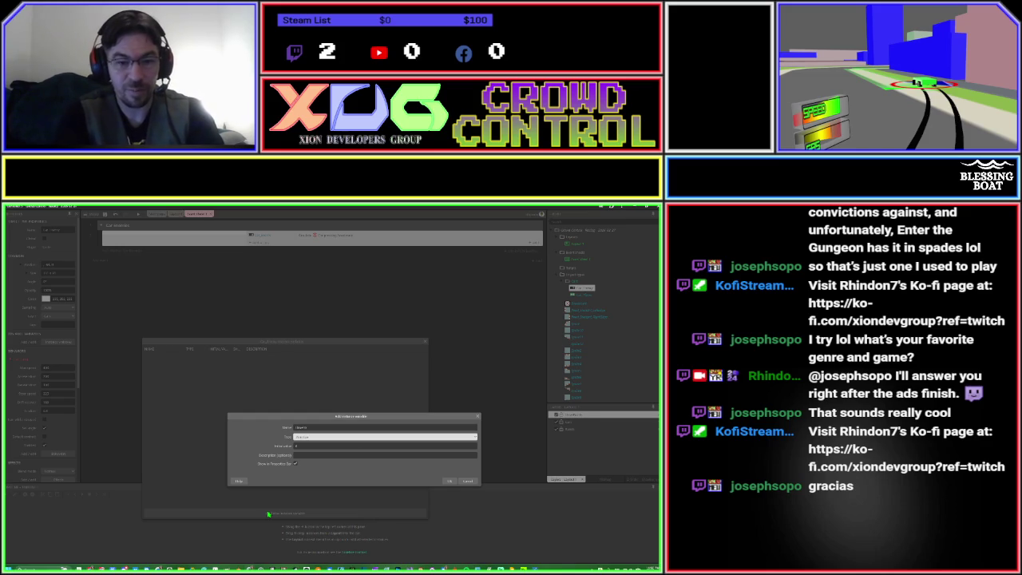
pyautogui.press('Return')
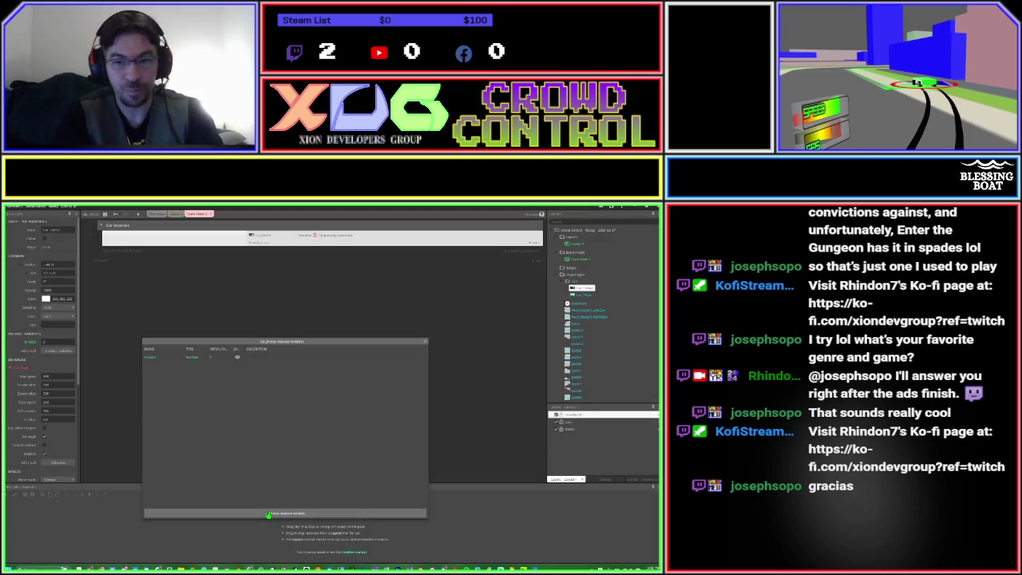
pyautogui.press('Escape')
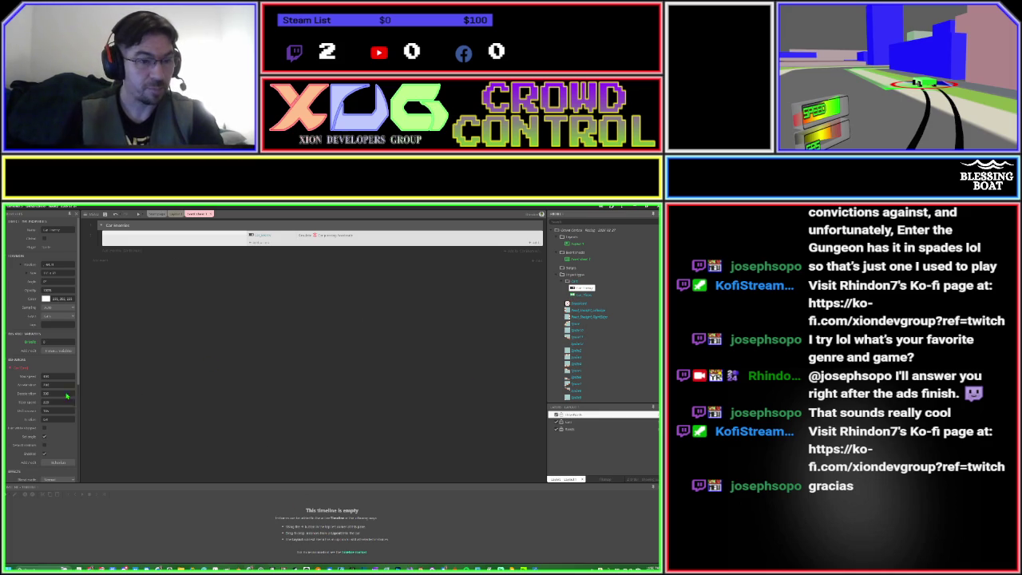
pyautogui.click(56, 351)
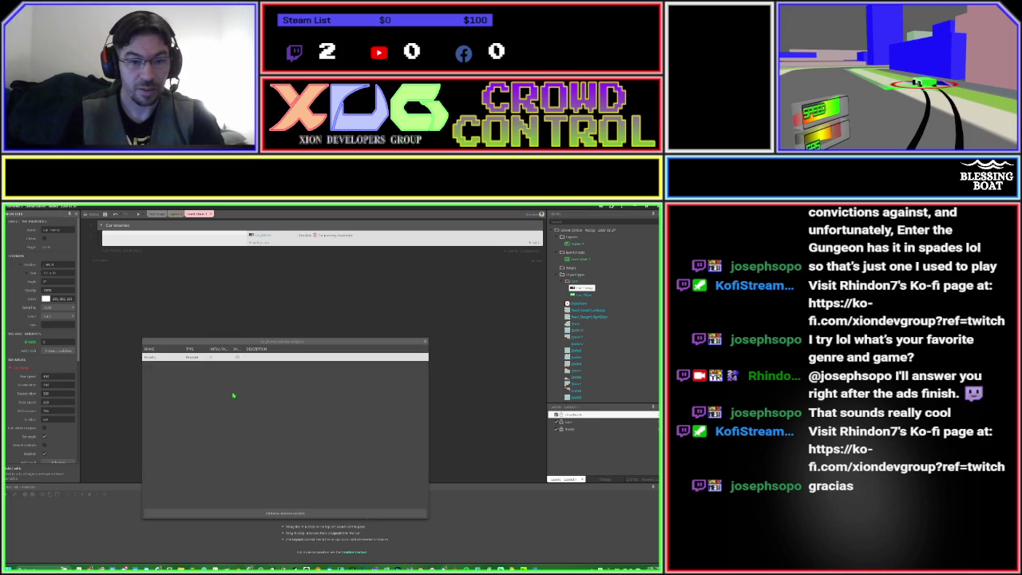
pyautogui.doubleClick(157, 359)
pyautogui.press('End')
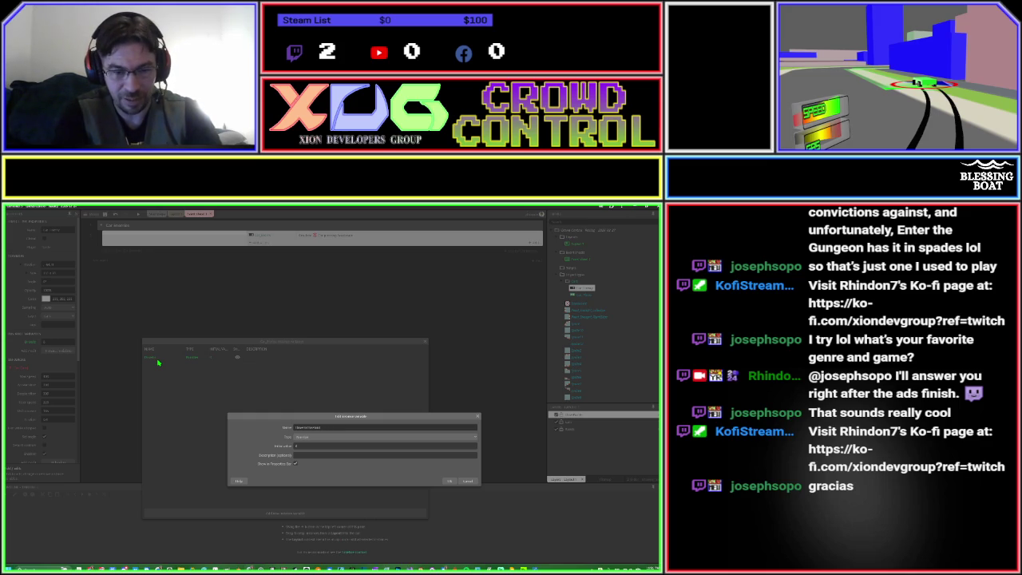
pyautogui.press('Return')
pyautogui.press('Escape')
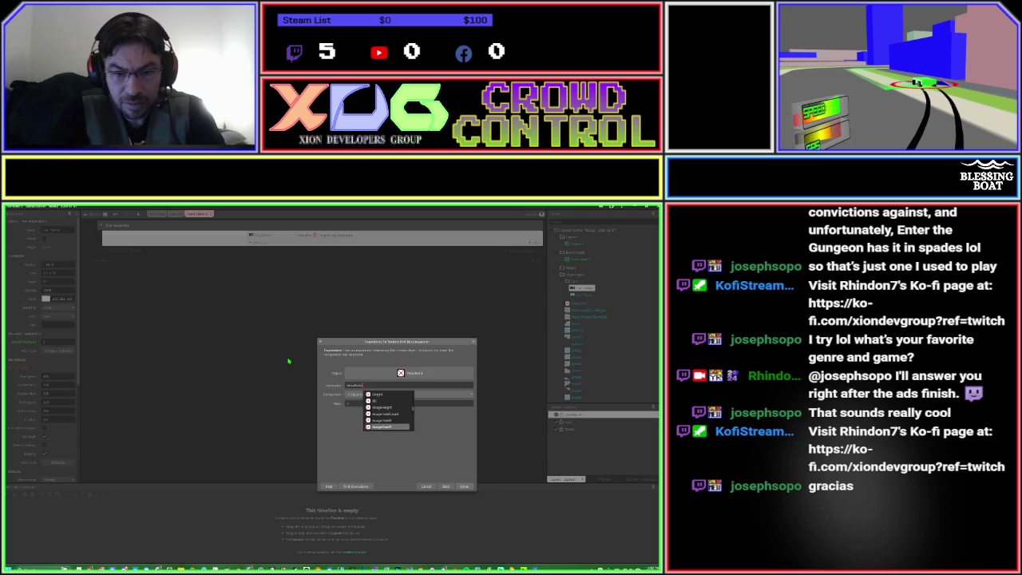
# Pick the comparison's variable from autocomplete and set its value to a 'Car.' instance variable.
pyautogui.press('Down')
pyautogui.press('Down')
pyautogui.press('Down')
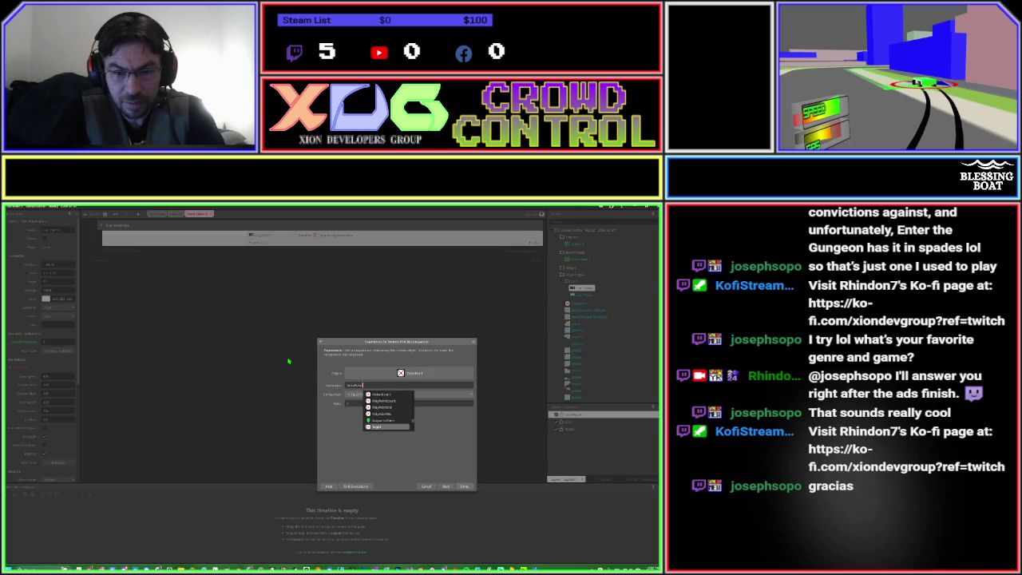
pyautogui.press('Up')
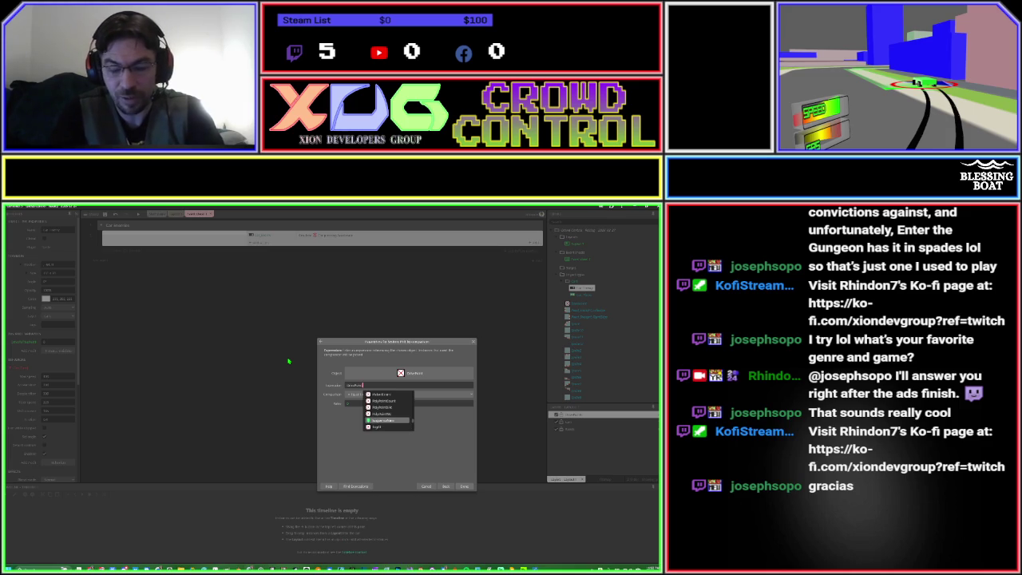
pyautogui.press('Return')
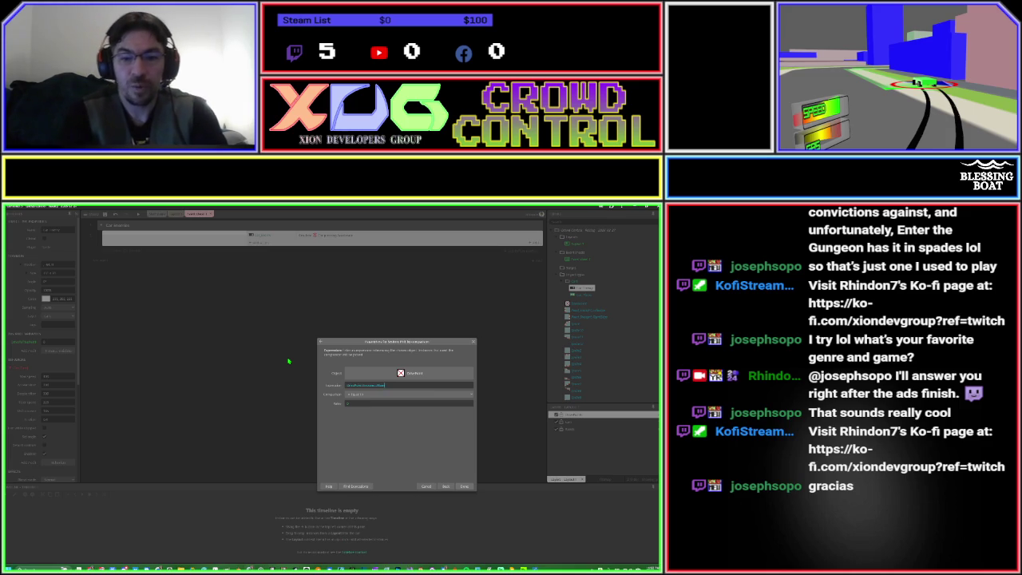
pyautogui.press('Tab')
pyautogui.press('Tab')
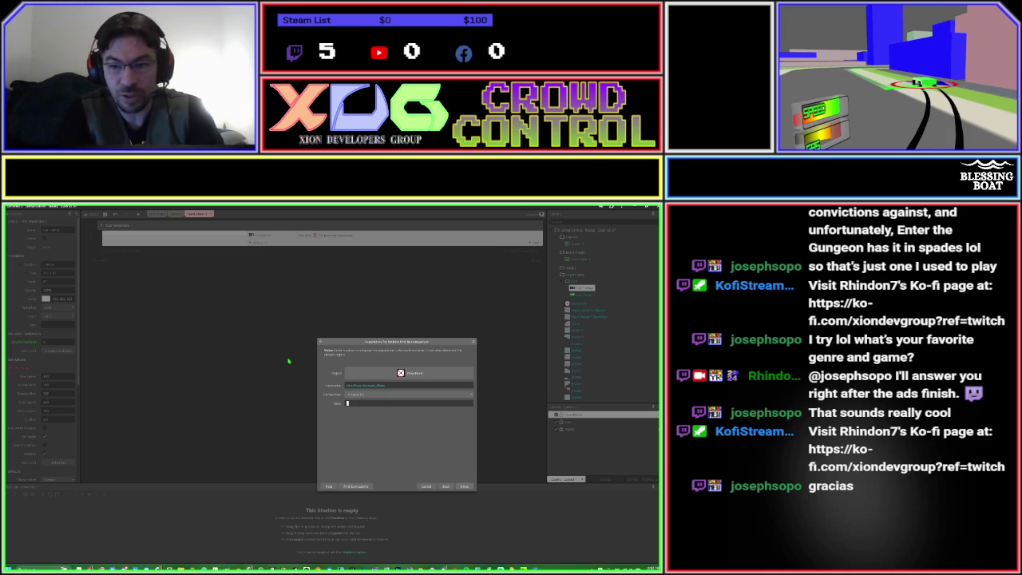
pyautogui.write('Ca')
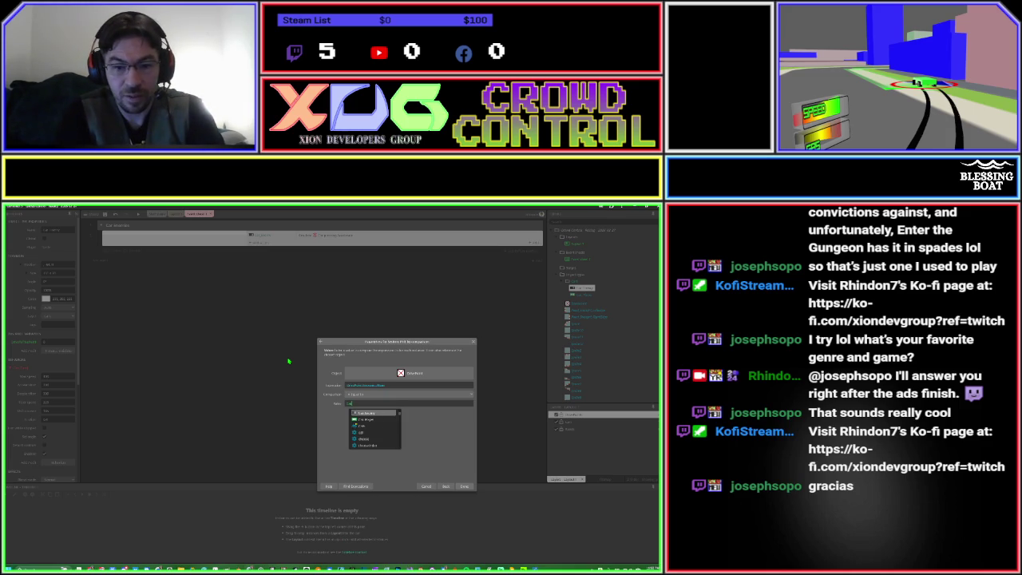
pyautogui.write('r.')
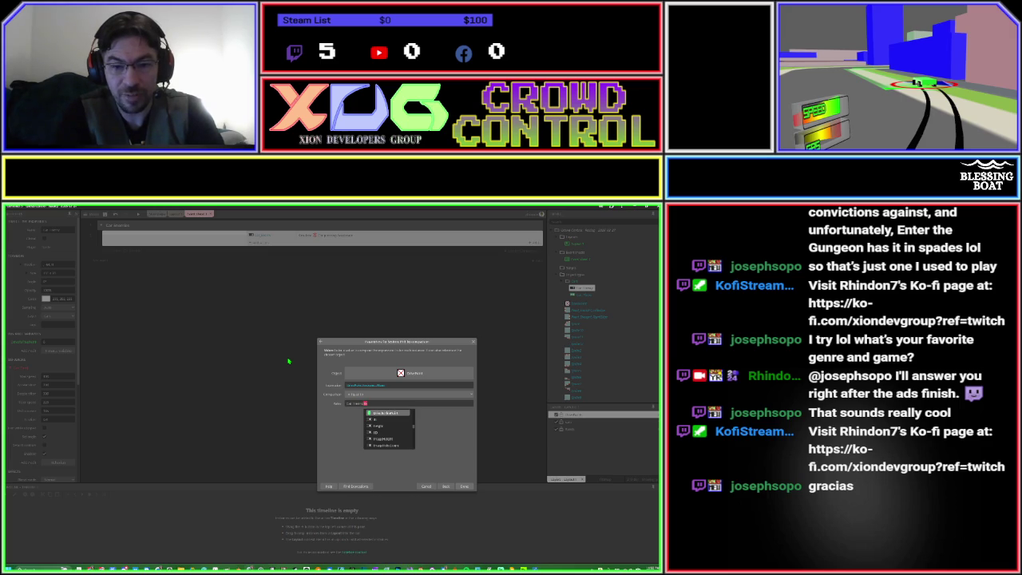
pyautogui.press('Return')
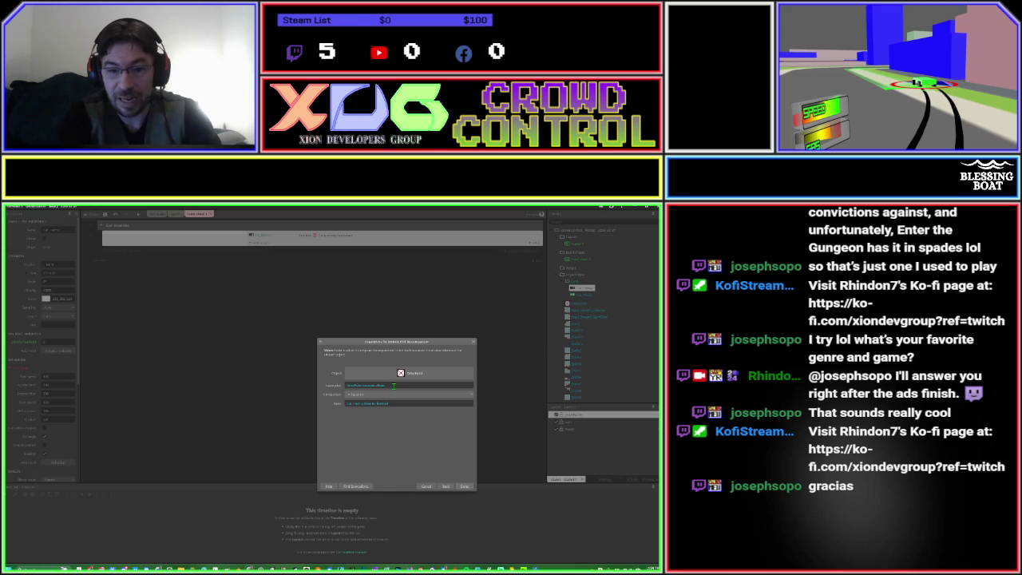
pyautogui.click(384, 386)
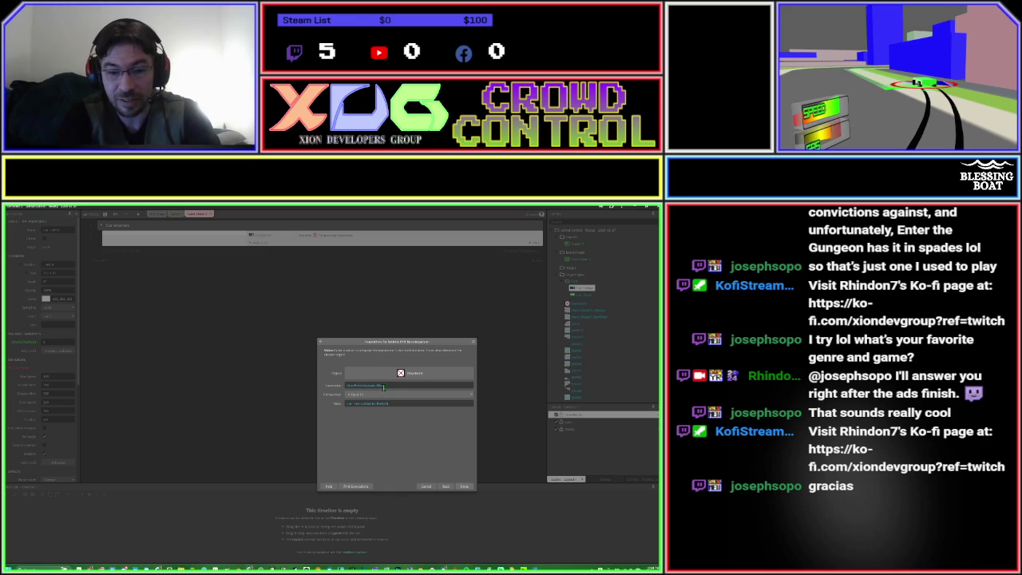
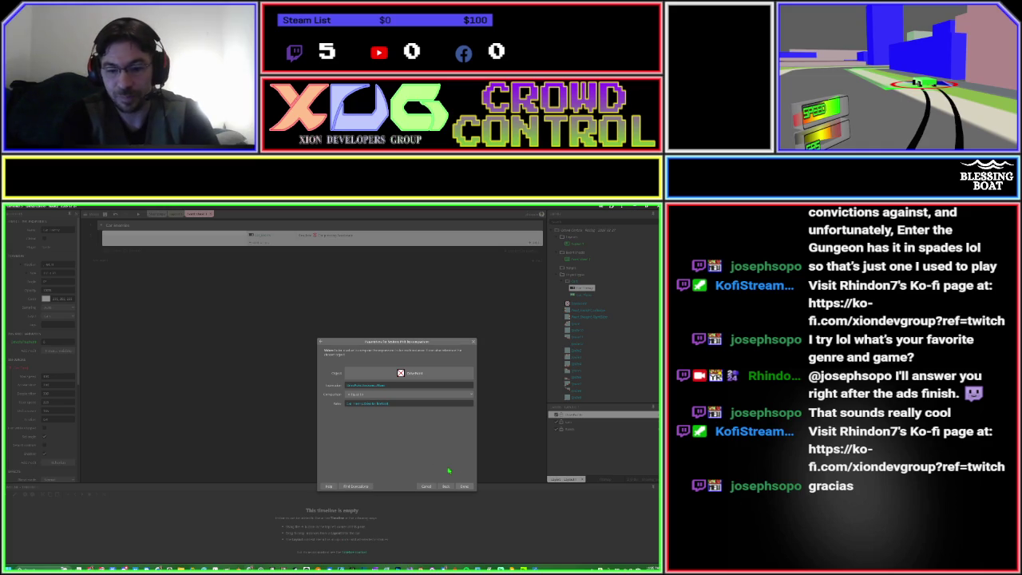
# Confirm the waypoint action's expression, widen the event columns, and begin another action on the enemy-car event.
pyautogui.click(465, 486)
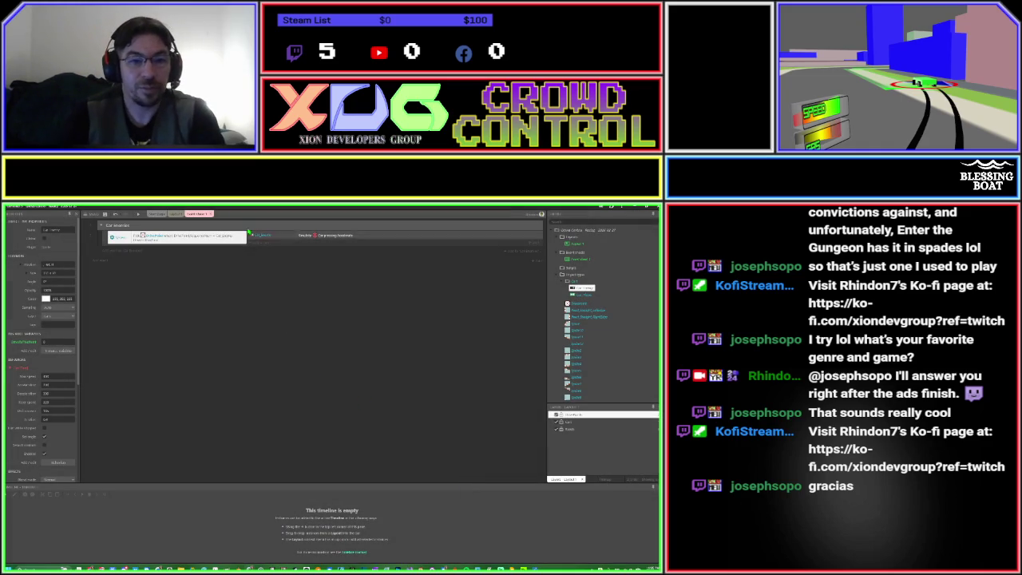
pyautogui.moveTo(250, 237); pyautogui.dragTo(269, 239)
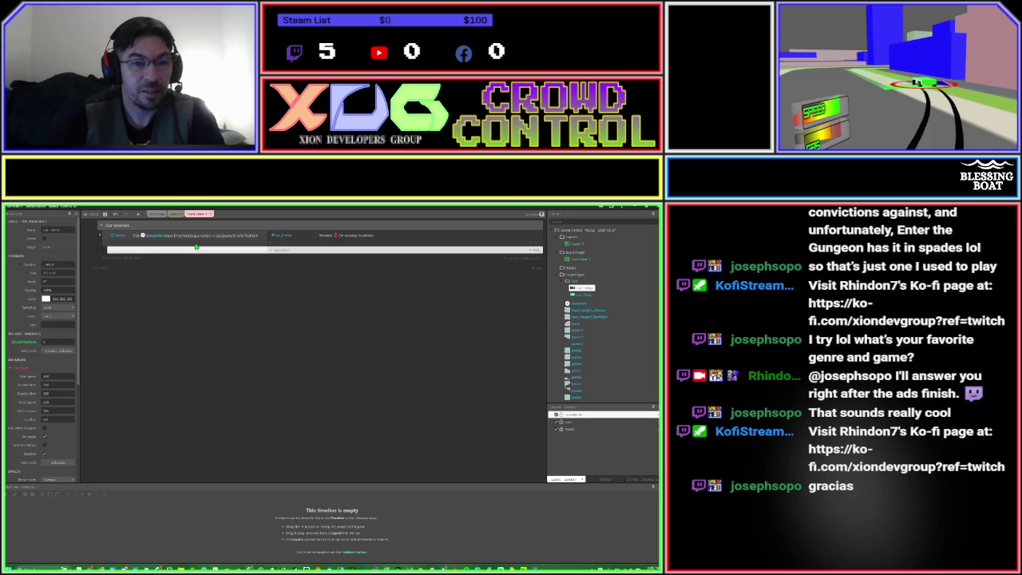
pyautogui.moveTo(198, 242); pyautogui.dragTo(197, 253)
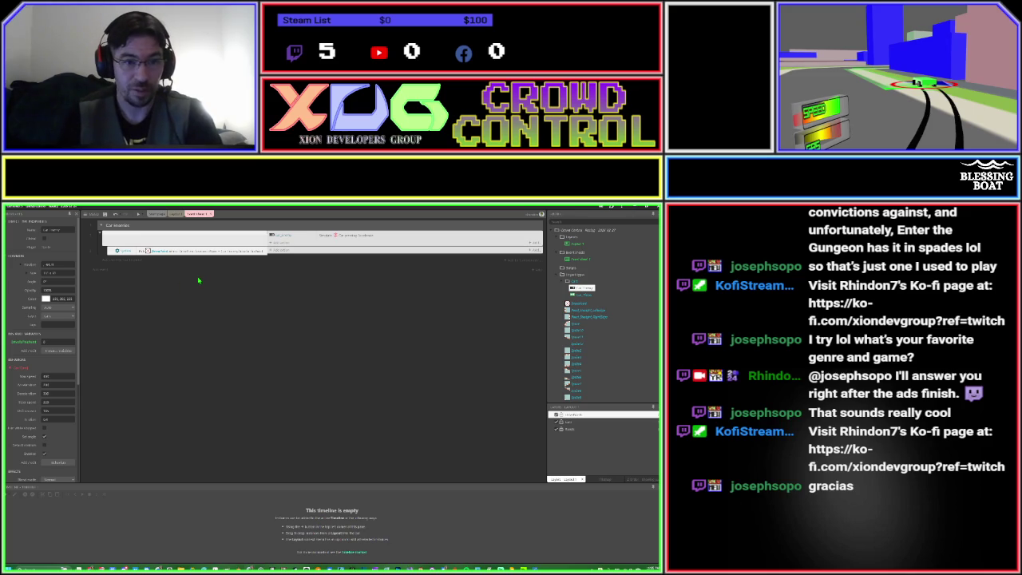
pyautogui.click(180, 254)
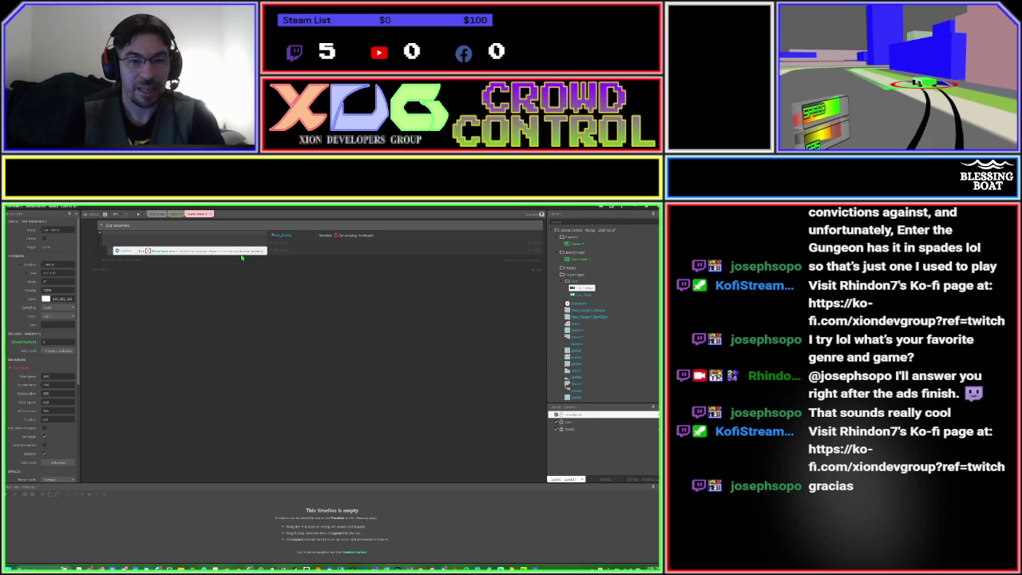
pyautogui.click(280, 252)
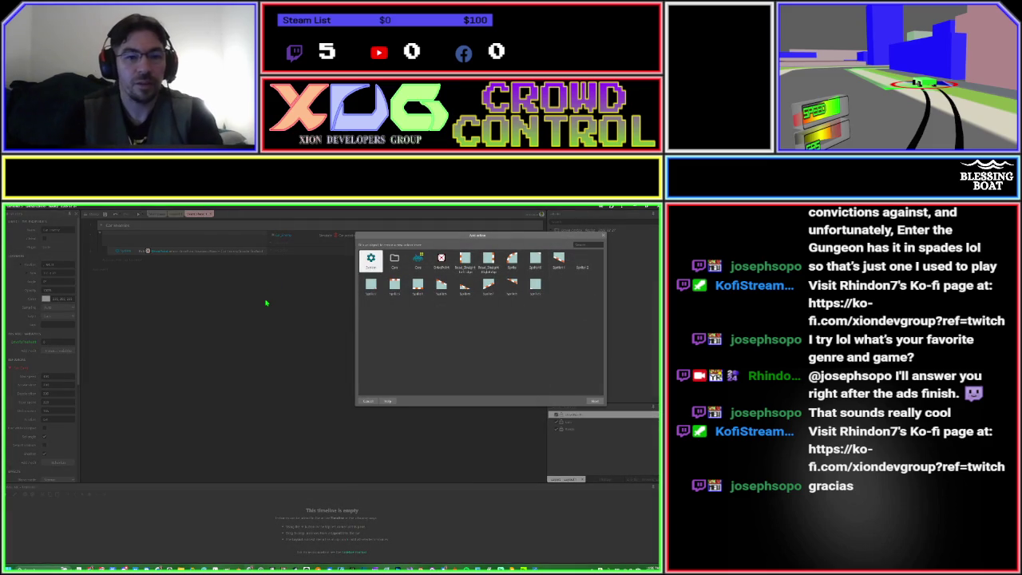
# Add a Car_Enemy 'Is within angle' condition to the enemy-car event instead of an action.
pyautogui.press('Escape')
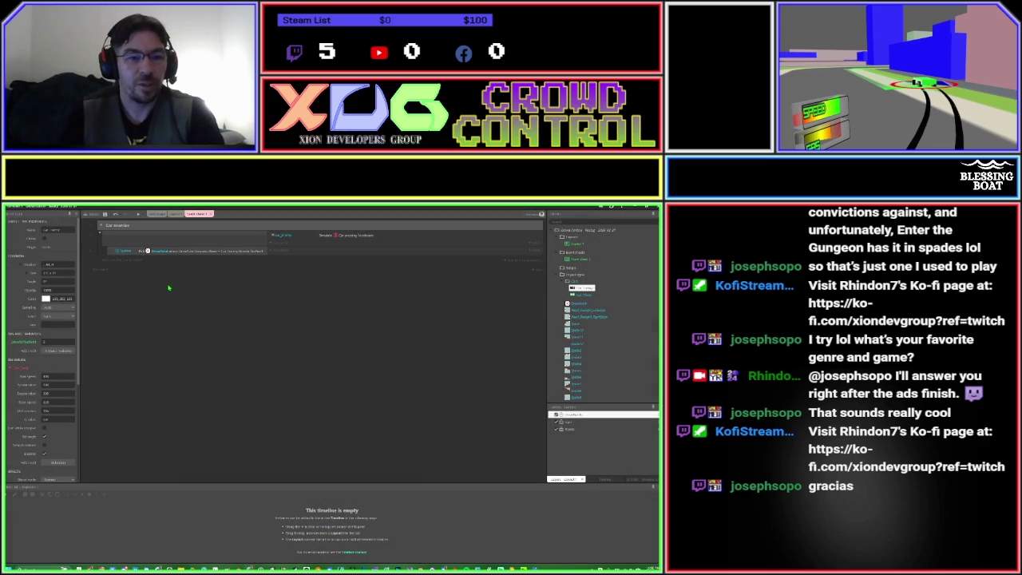
pyautogui.click(113, 257)
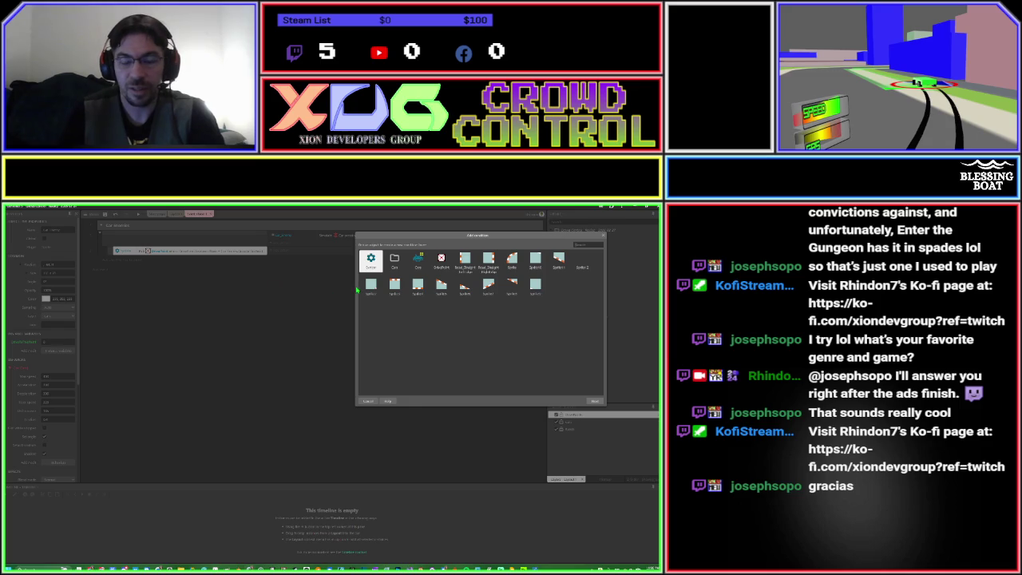
pyautogui.write('car')
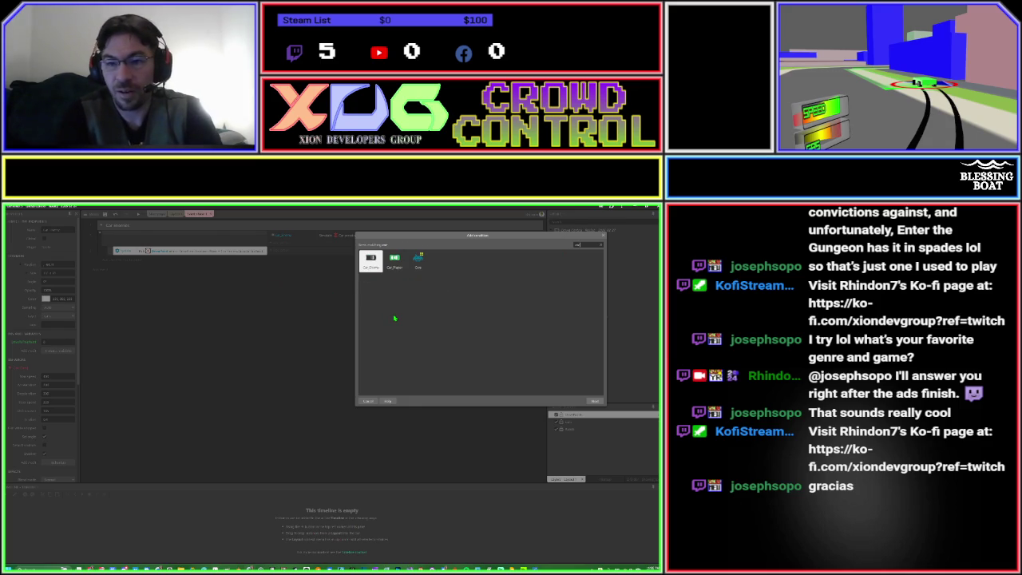
pyautogui.press('Return')
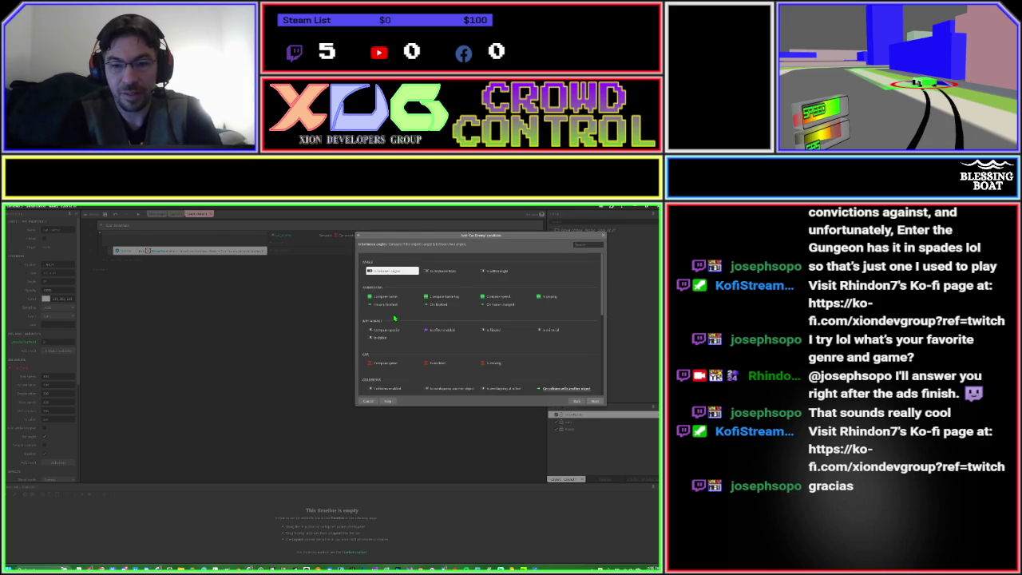
pyautogui.write('ang')
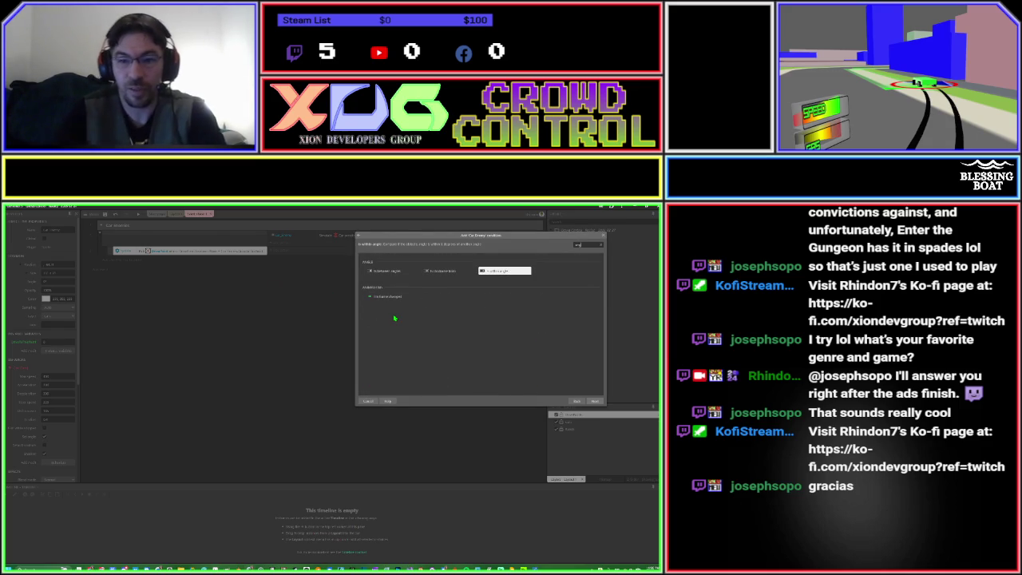
pyautogui.doubleClick(483, 274)
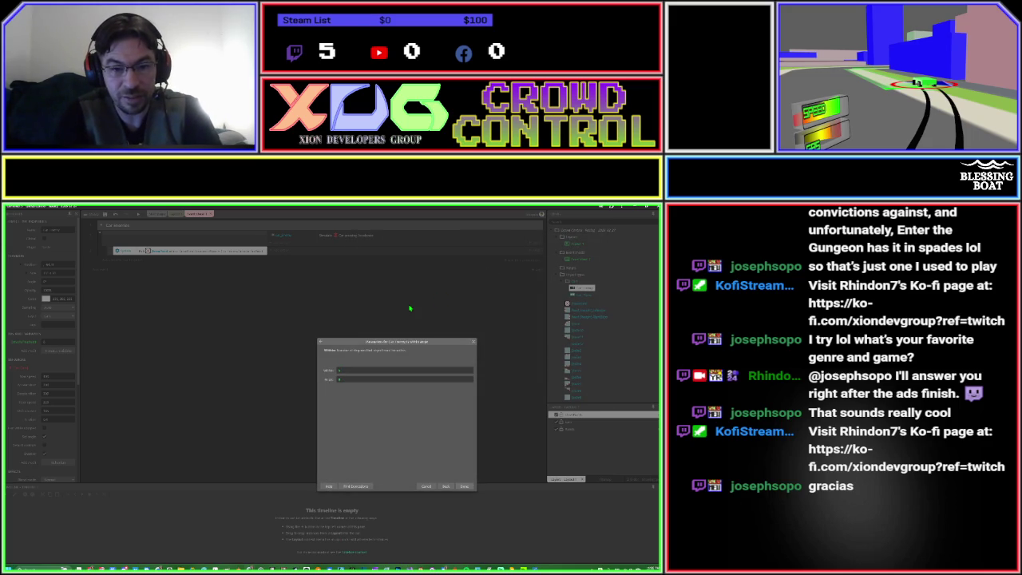
pyautogui.press('Tab')
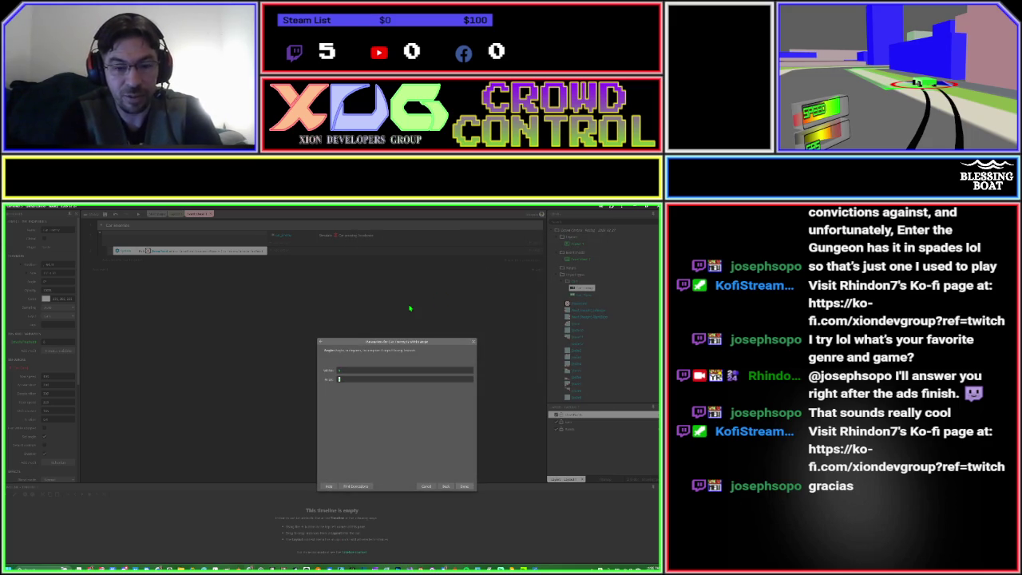
# Fill the Angle parameter with an autocompleted expression built from the cars' positions and confirm.
pyautogui.write('a')
pyautogui.press('Return')
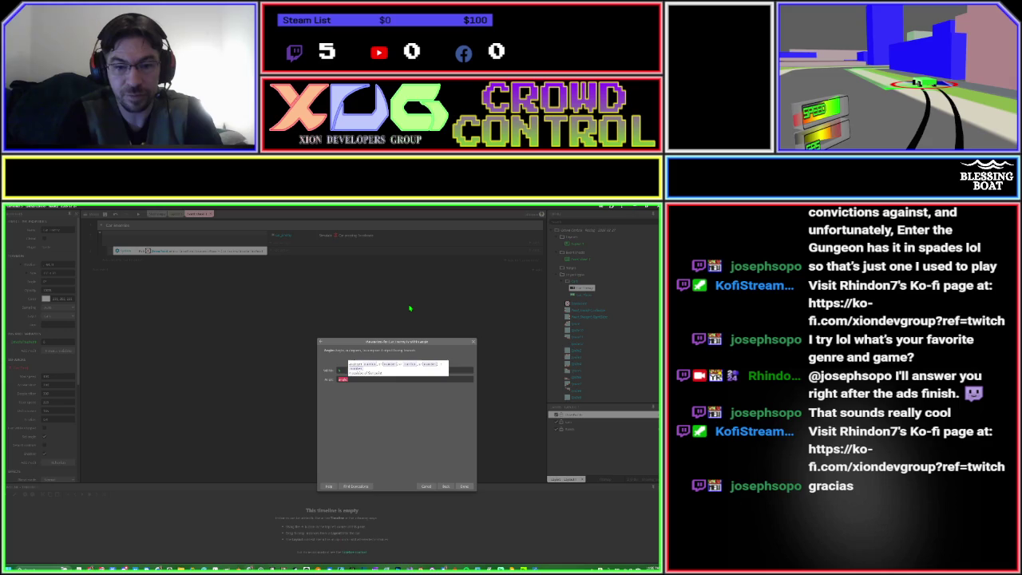
pyautogui.write('a')
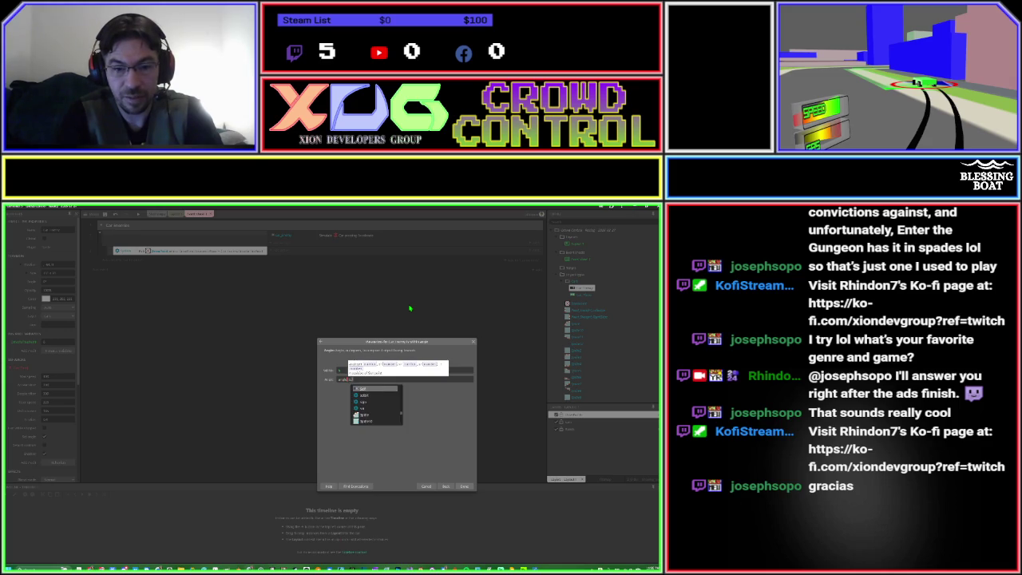
pyautogui.write('na')
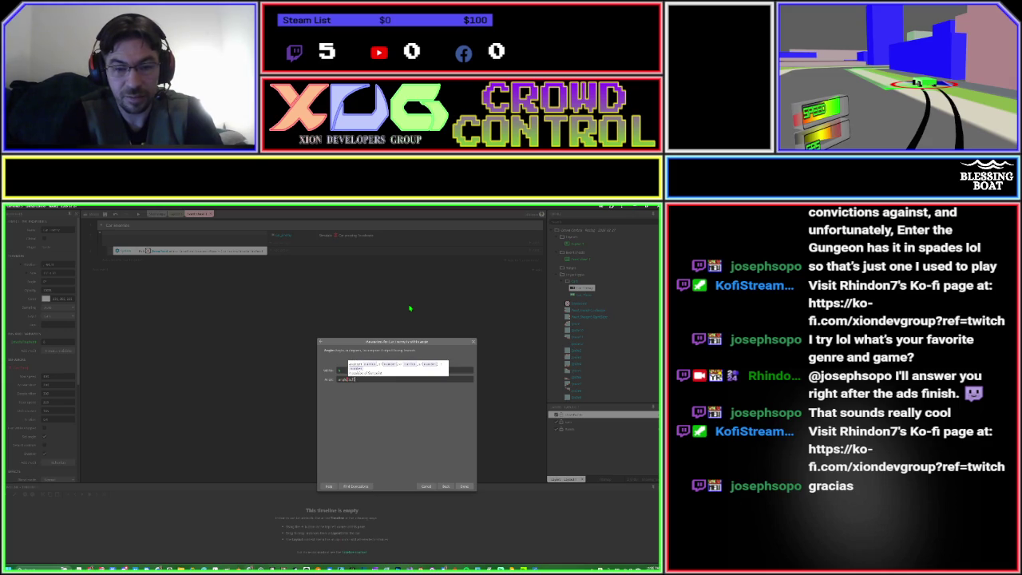
pyautogui.write('.')
pyautogui.press('Return')
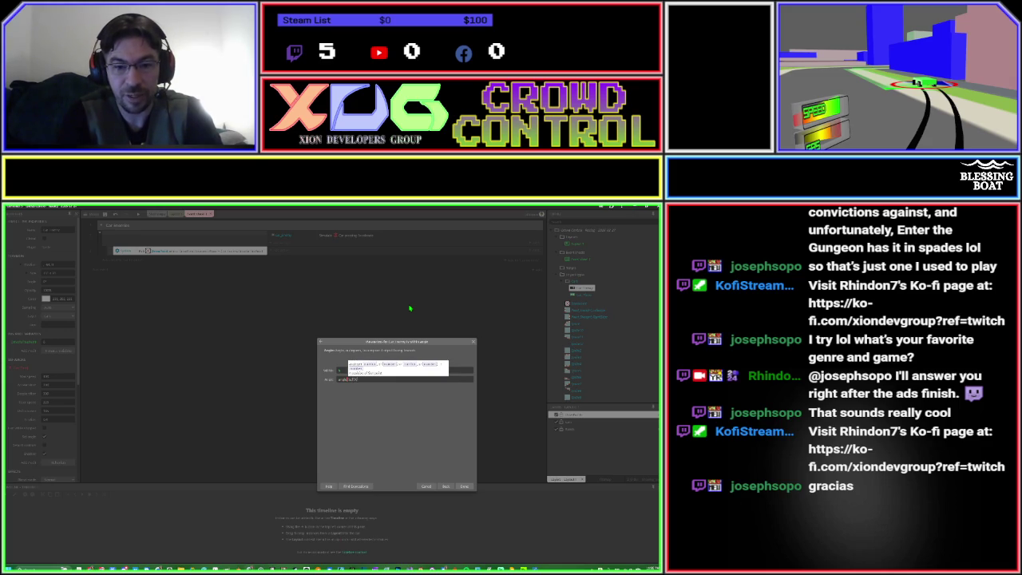
pyautogui.write('a.')
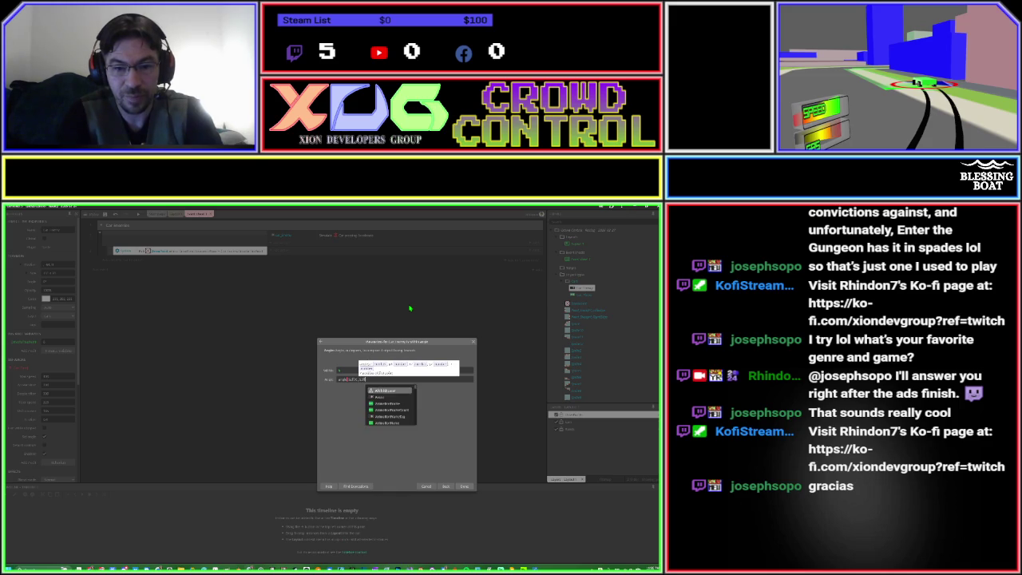
pyautogui.press('Return')
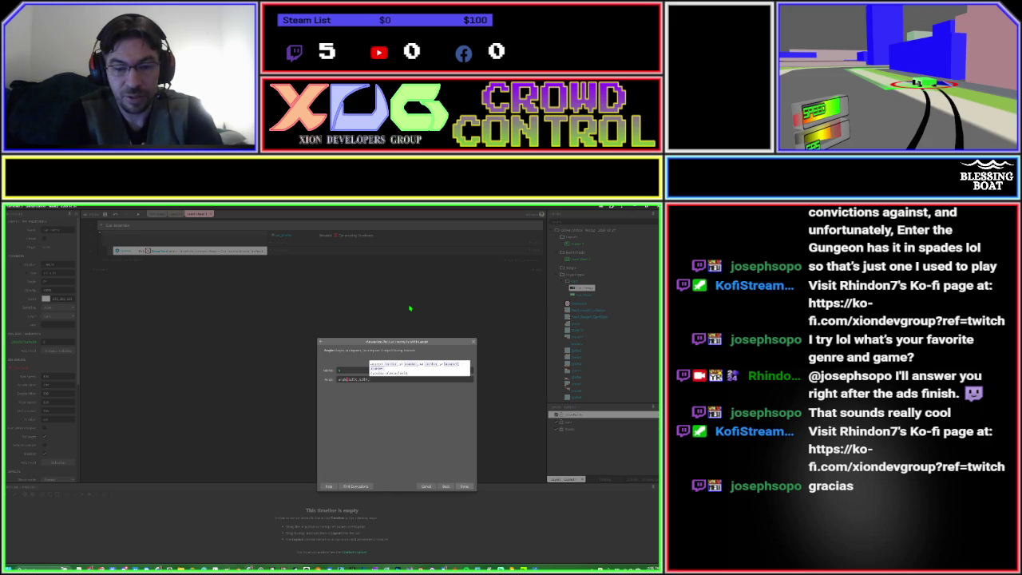
pyautogui.write(', b.')
pyautogui.press('Return')
pyautogui.write(', c')
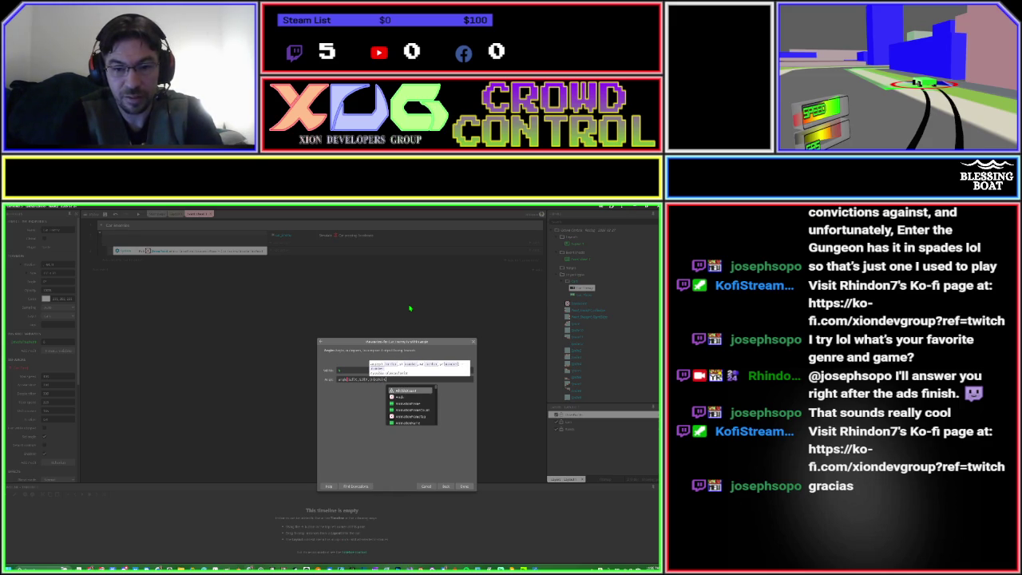
pyautogui.write('.')
pyautogui.press('Return')
pyautogui.write(', ')
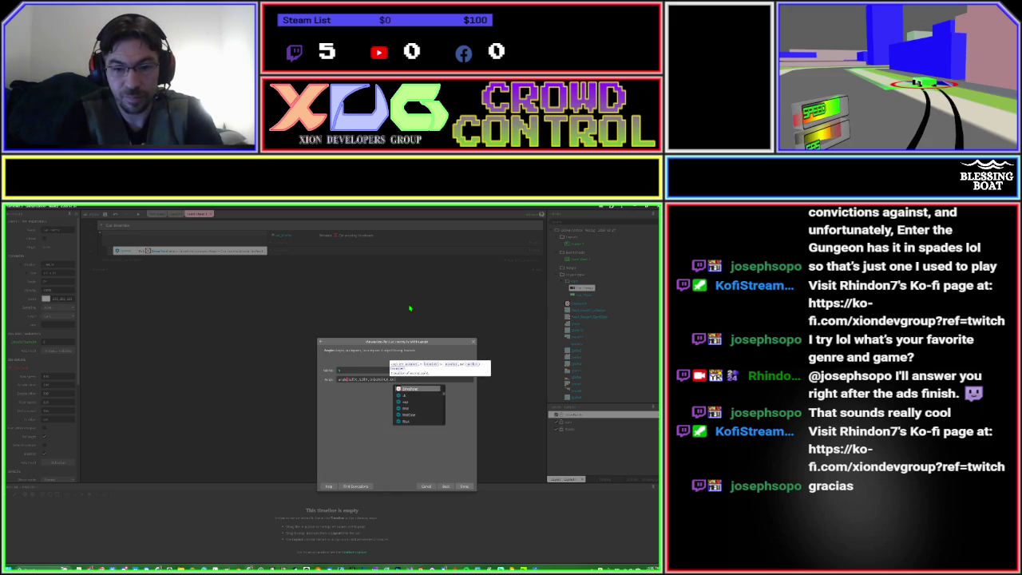
pyautogui.write('ross')
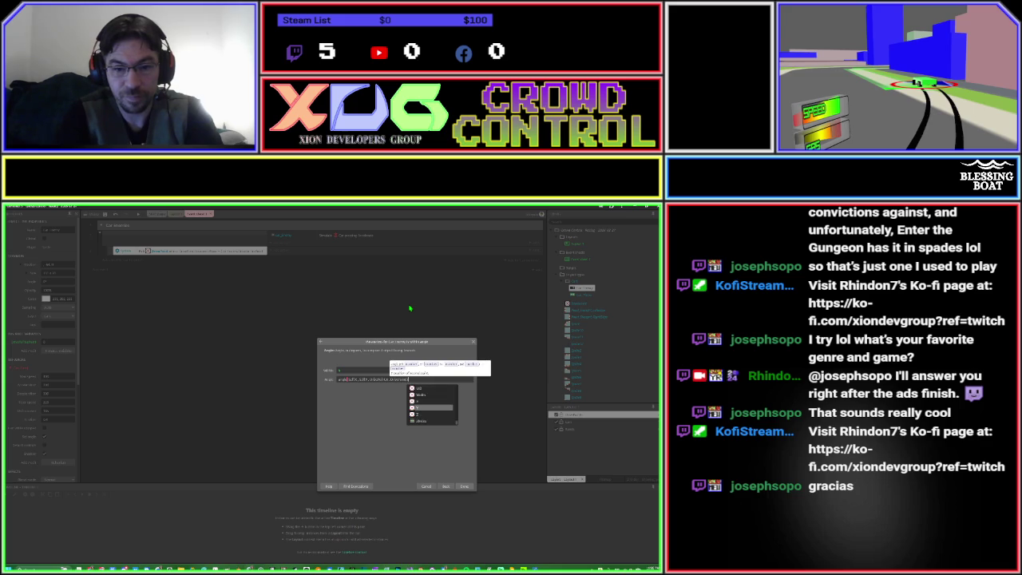
pyautogui.write('(')
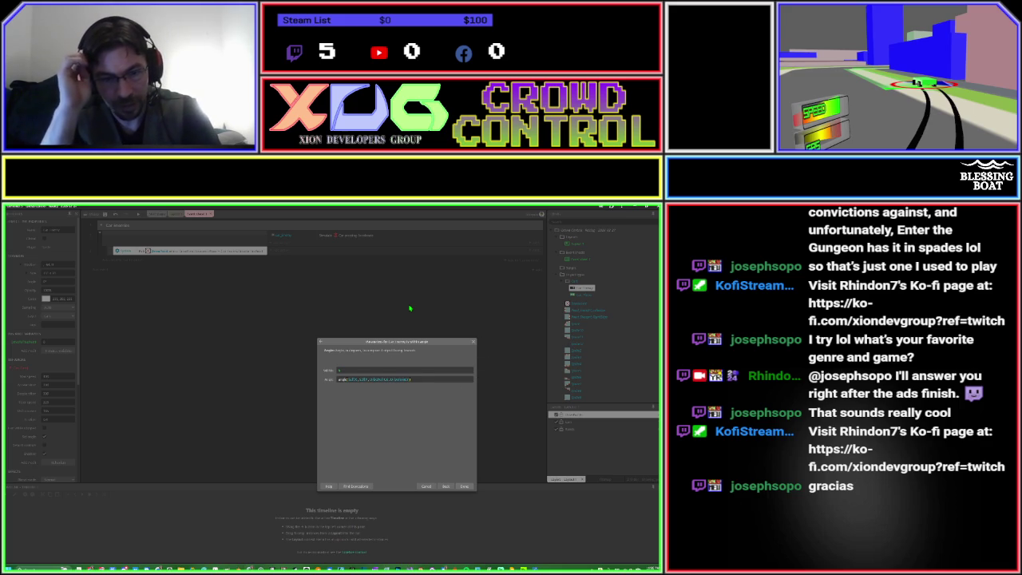
pyautogui.click(358, 380)
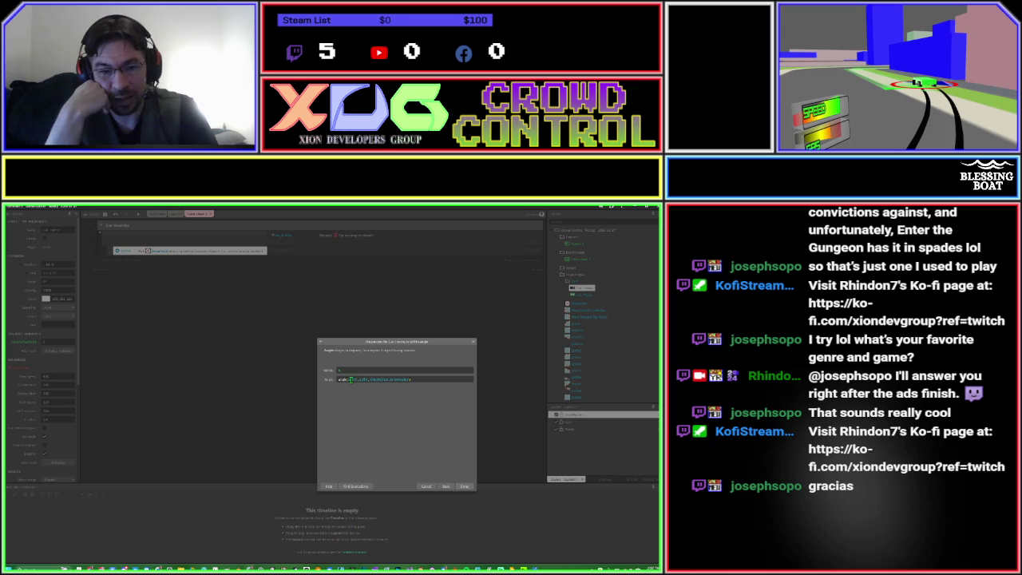
pyautogui.write('Cd')
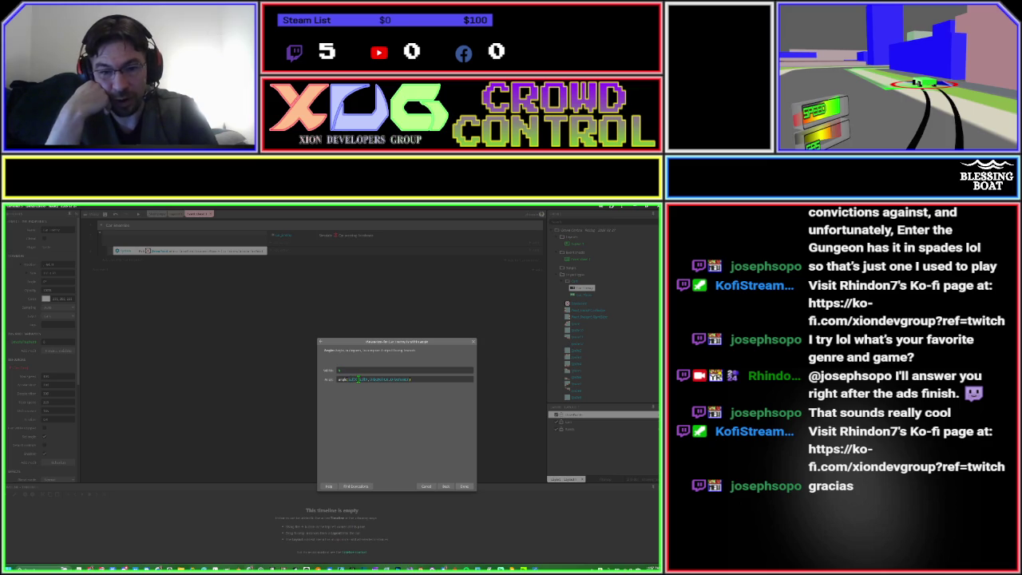
pyautogui.write('a')
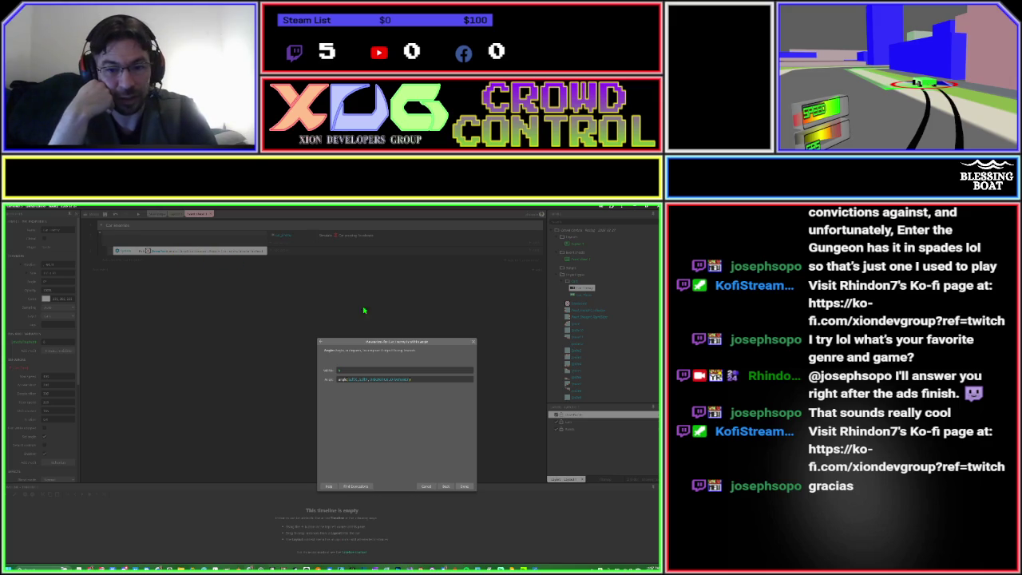
pyautogui.click(463, 486)
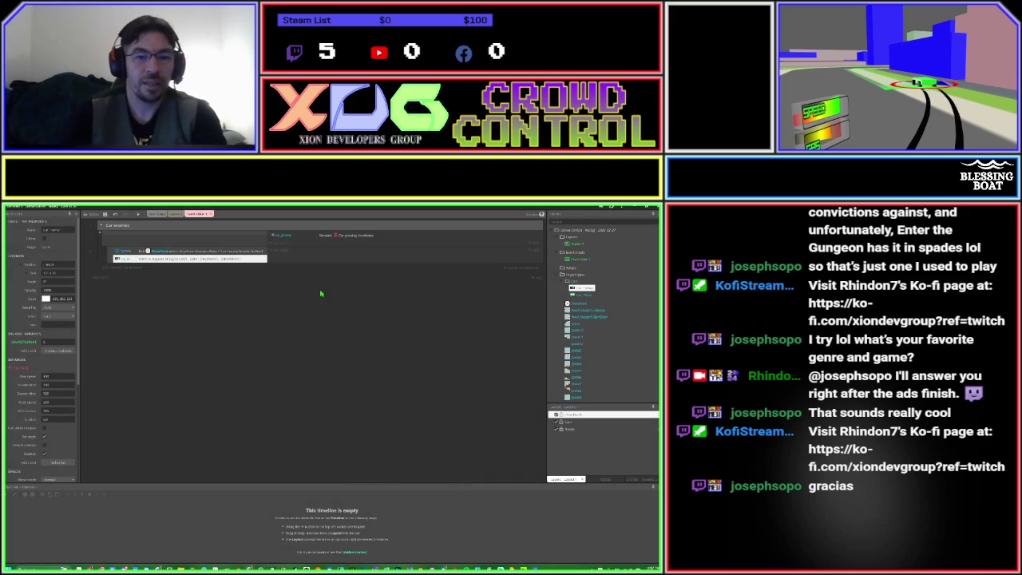
# Invert the Car_Enemy 'Is within angle' condition from its context menu.
pyautogui.rightClick(152, 261)
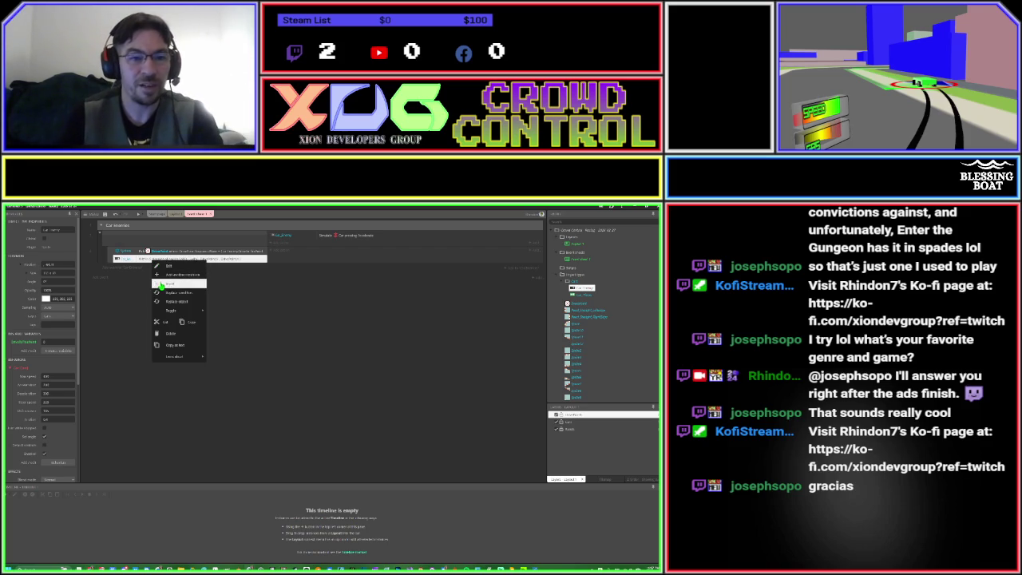
pyautogui.click(162, 284)
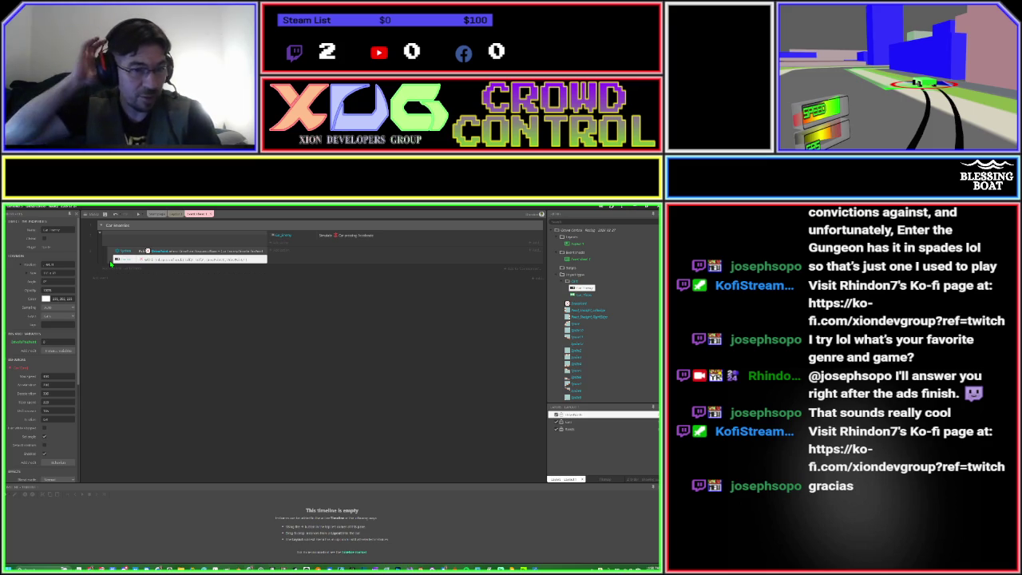
# Pick the Car_Enemy 'Rotate toward angle' action to bring up its parameters.
pyautogui.click(284, 253)
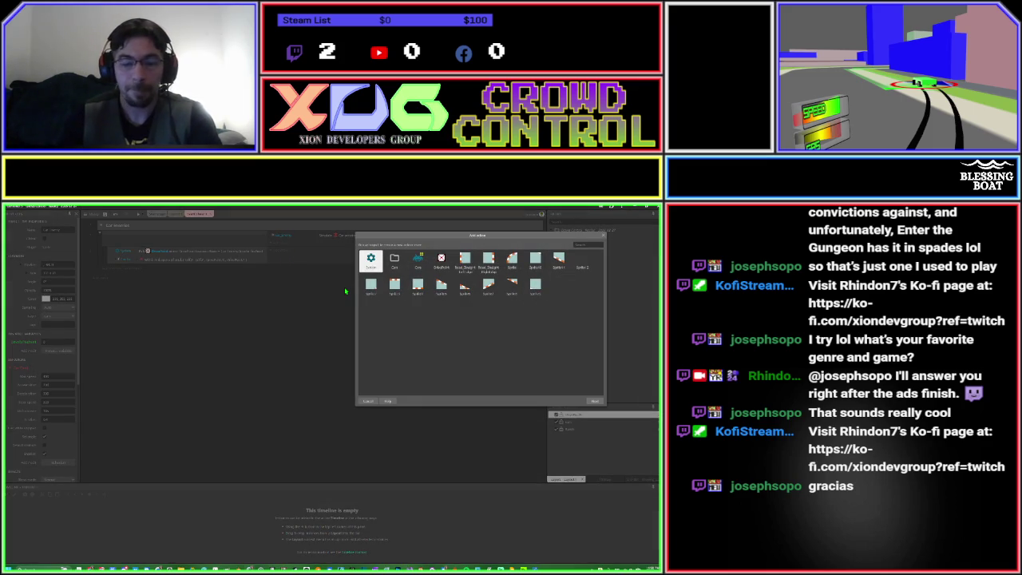
pyautogui.write('car')
pyautogui.press('Return')
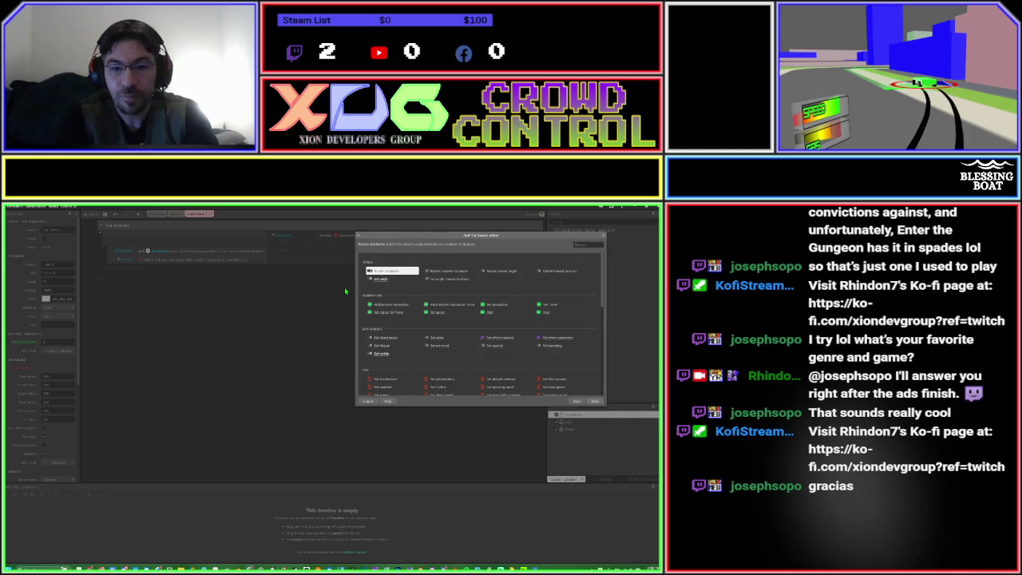
pyautogui.write('rot')
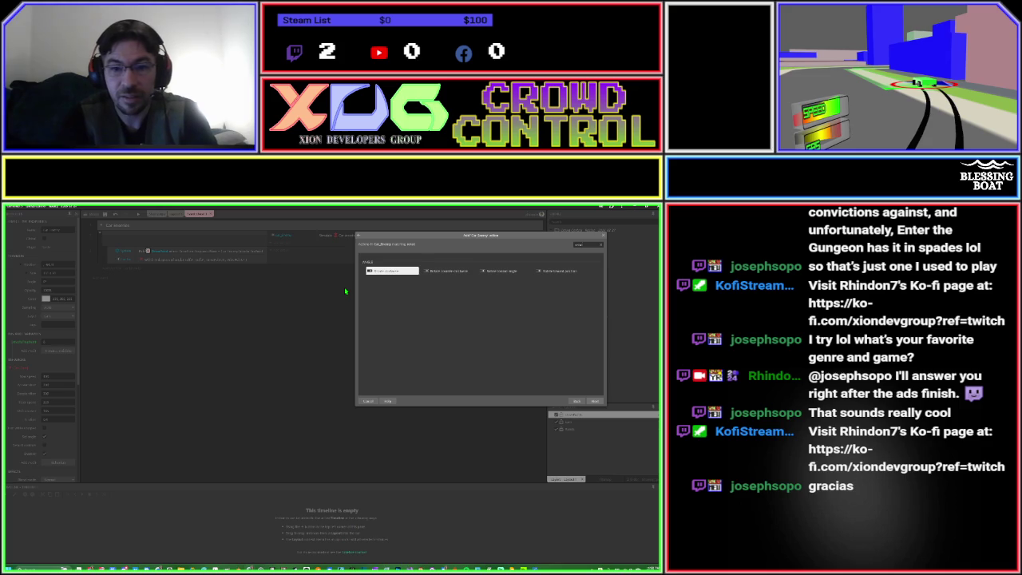
pyautogui.doubleClick(486, 274)
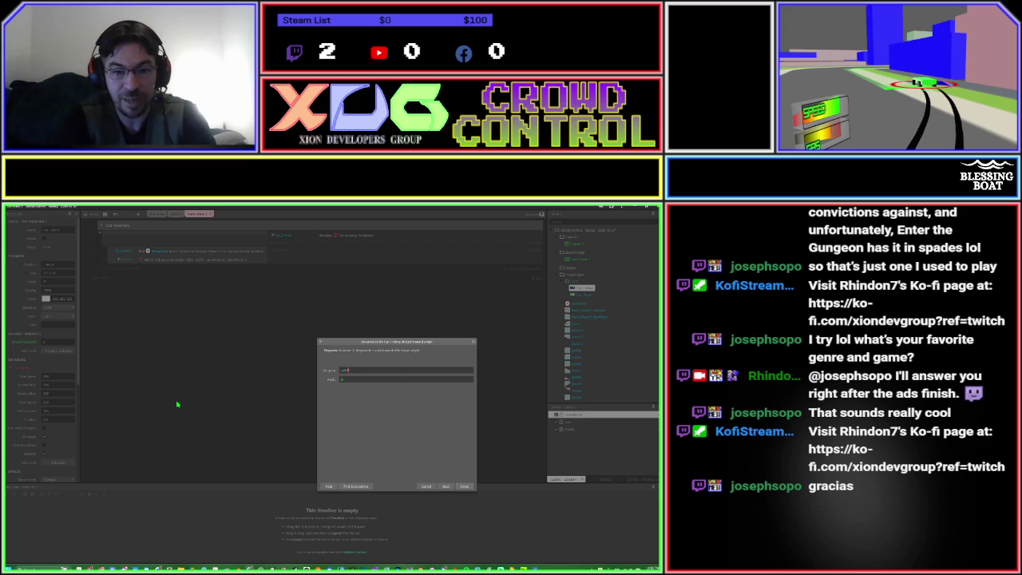
# Finish the angle expression and set rotation speed to rad(ang)*speed*delta*0.1*delta, then confirm.
pyautogui.write('+ad')
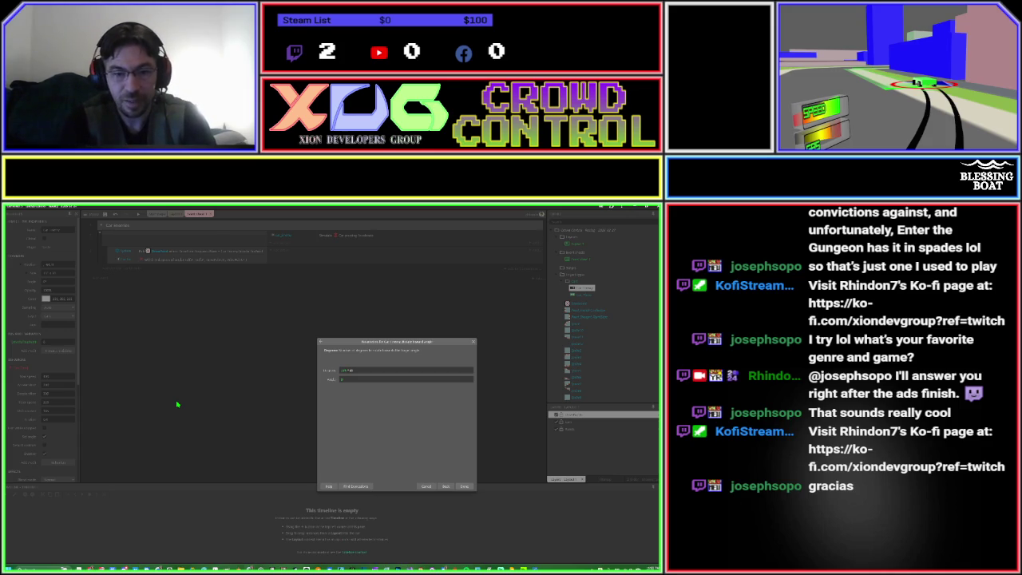
pyautogui.press('Return')
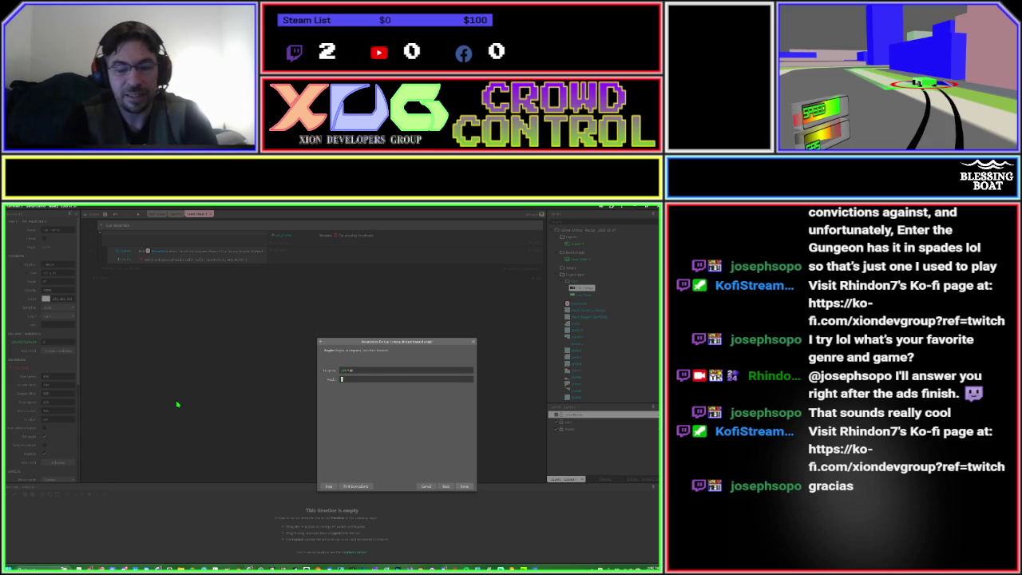
pyautogui.write('rad(')
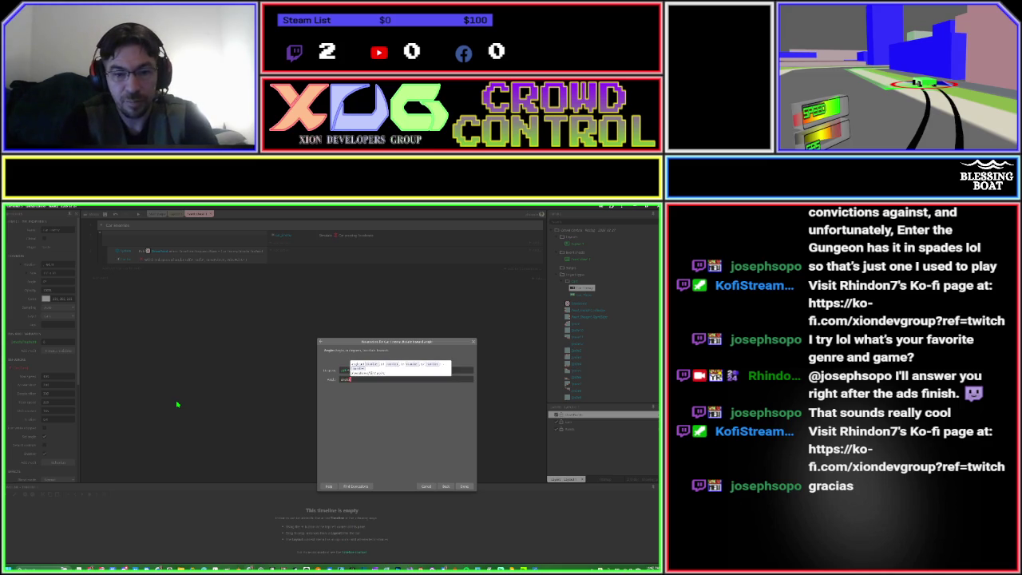
pyautogui.write('ang)')
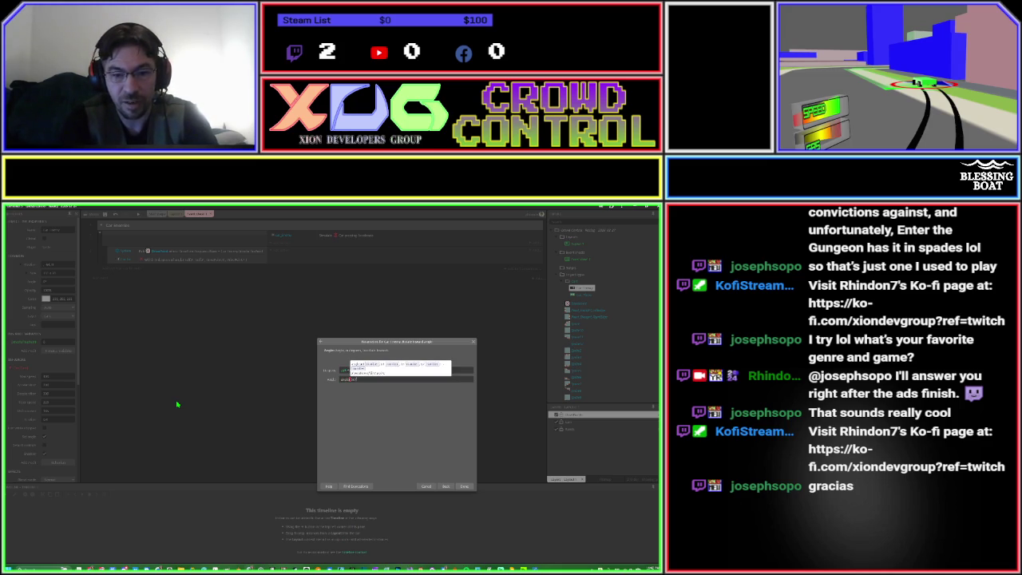
pyautogui.write('*sp')
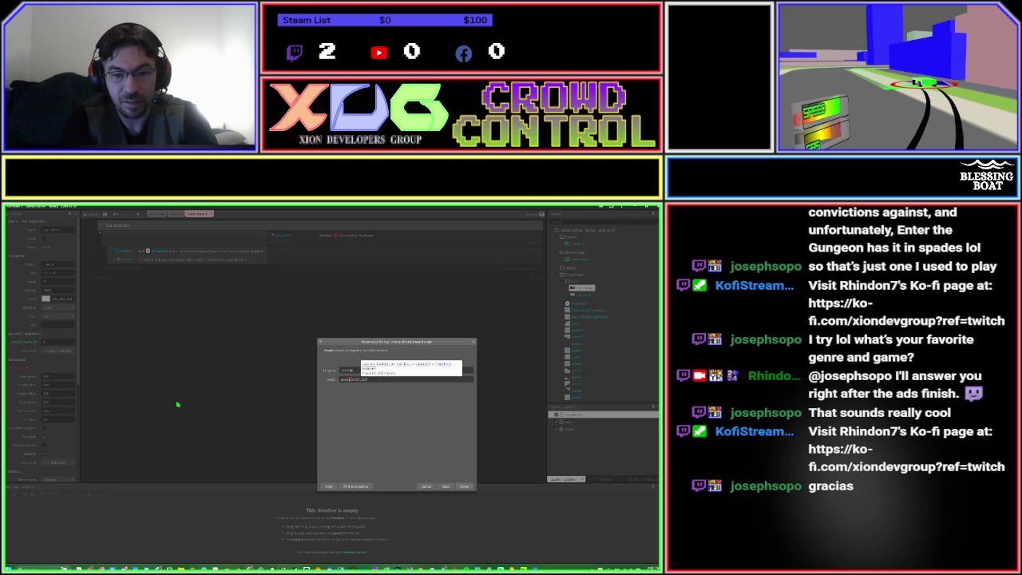
pyautogui.write('eed')
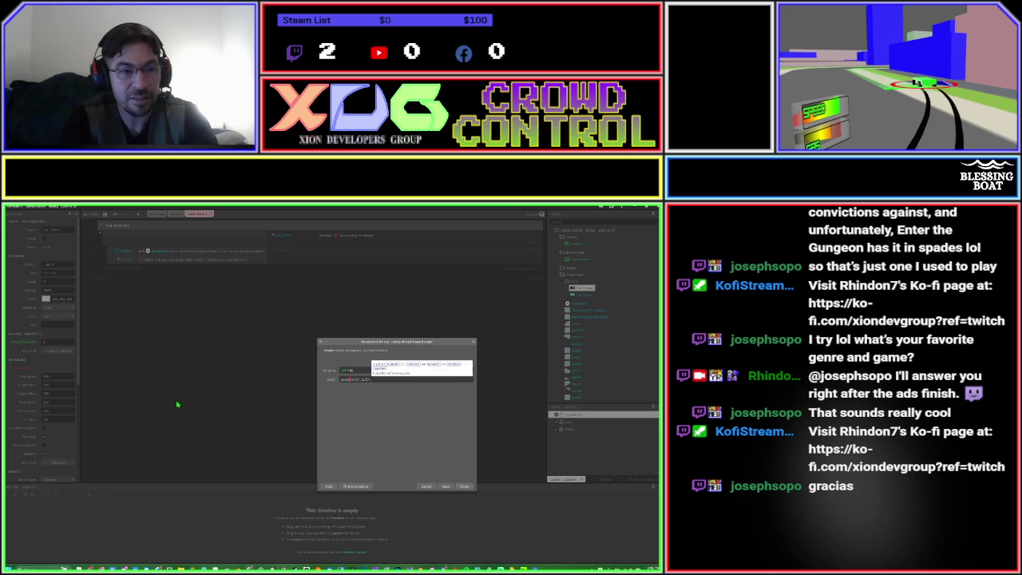
pyautogui.write('*delta')
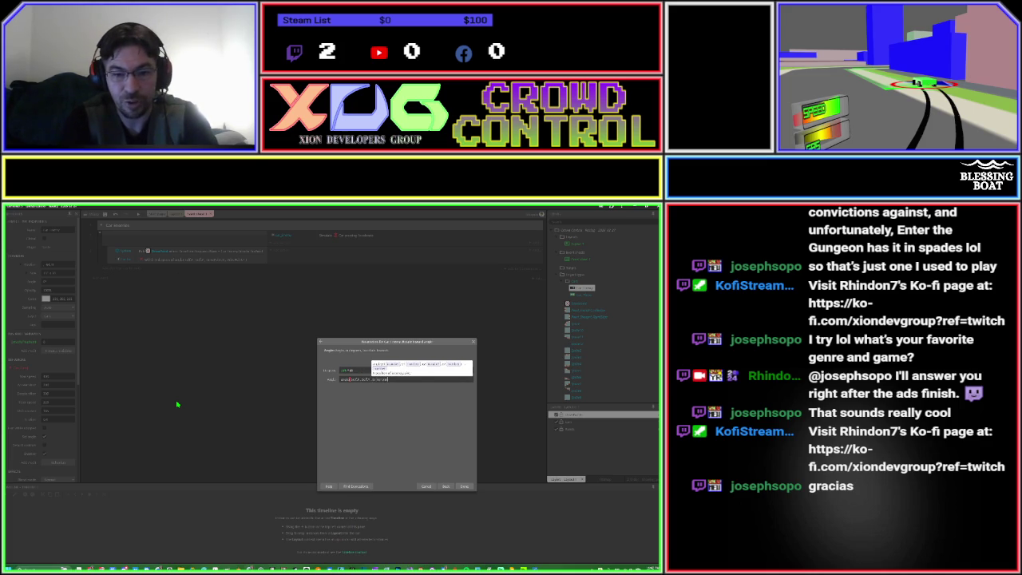
pyautogui.write('*0.')
pyautogui.write('1*delta')
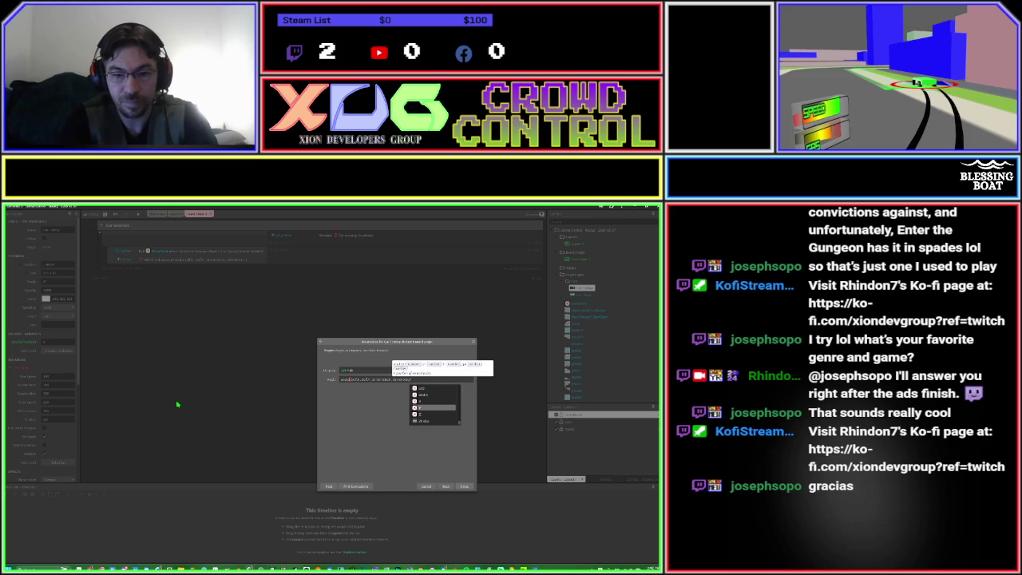
pyautogui.press('Return')
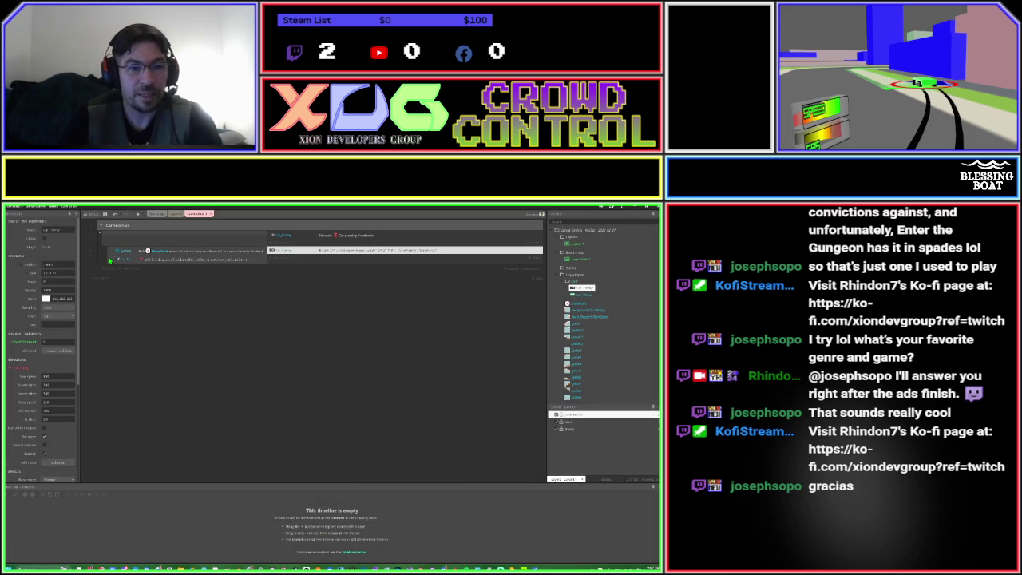
pyautogui.click(134, 269)
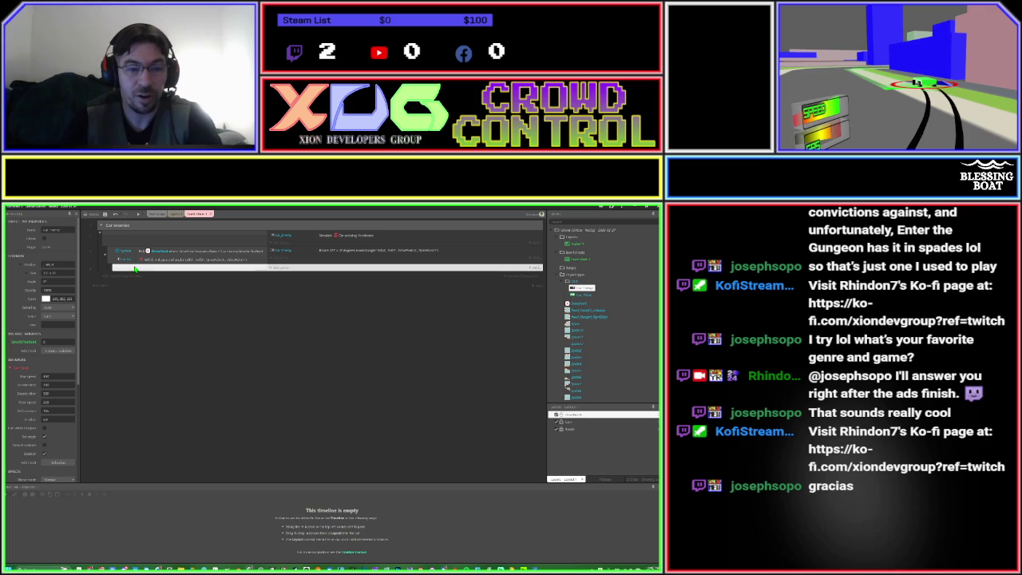
pyautogui.moveTo(135, 270); pyautogui.dragTo(157, 257)
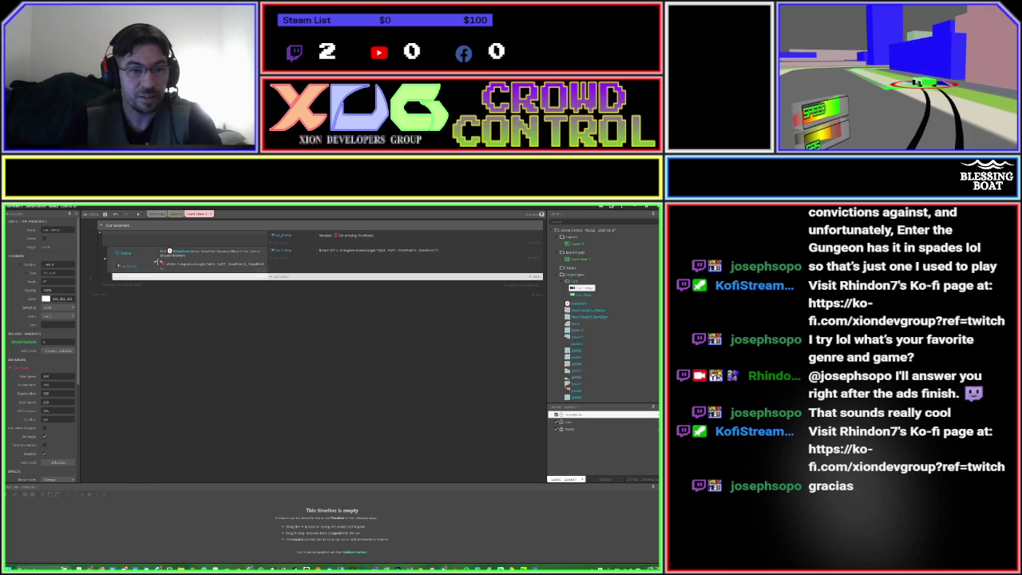
# Add a new event with a car collision condition against another chosen scene object.
pyautogui.moveTo(268, 262); pyautogui.dragTo(292, 263)
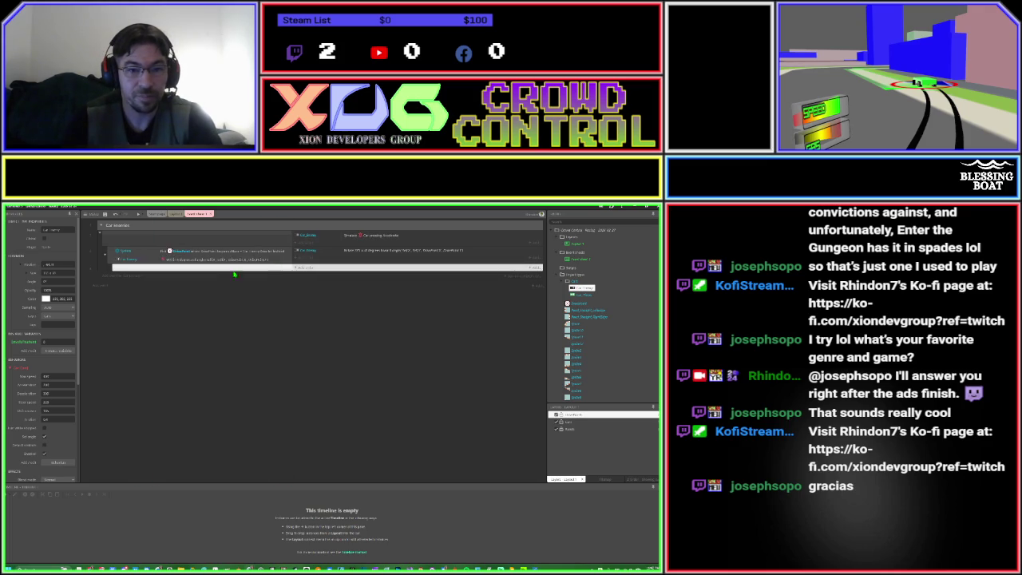
pyautogui.click(204, 271)
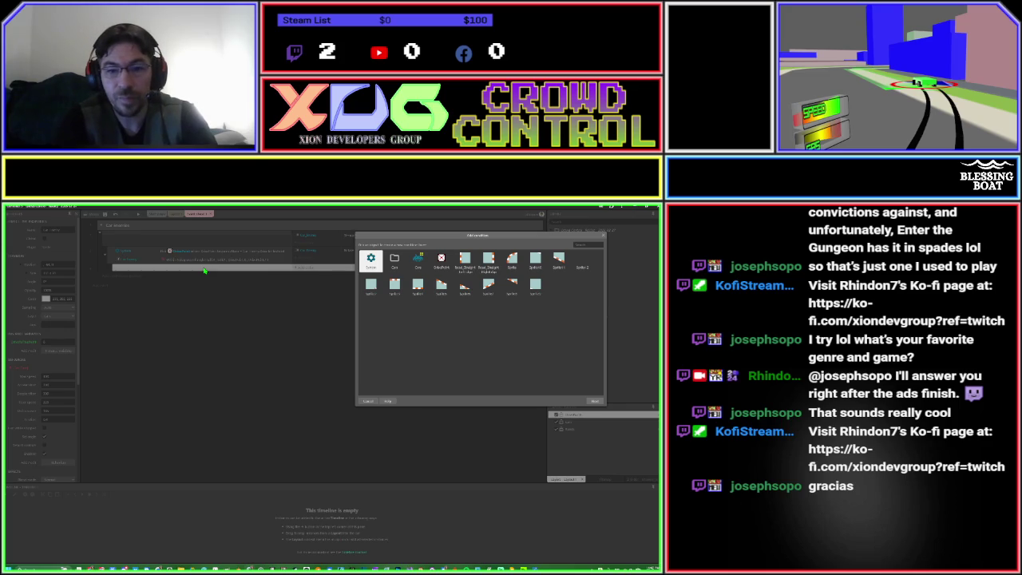
pyautogui.write('car')
pyautogui.press('Return')
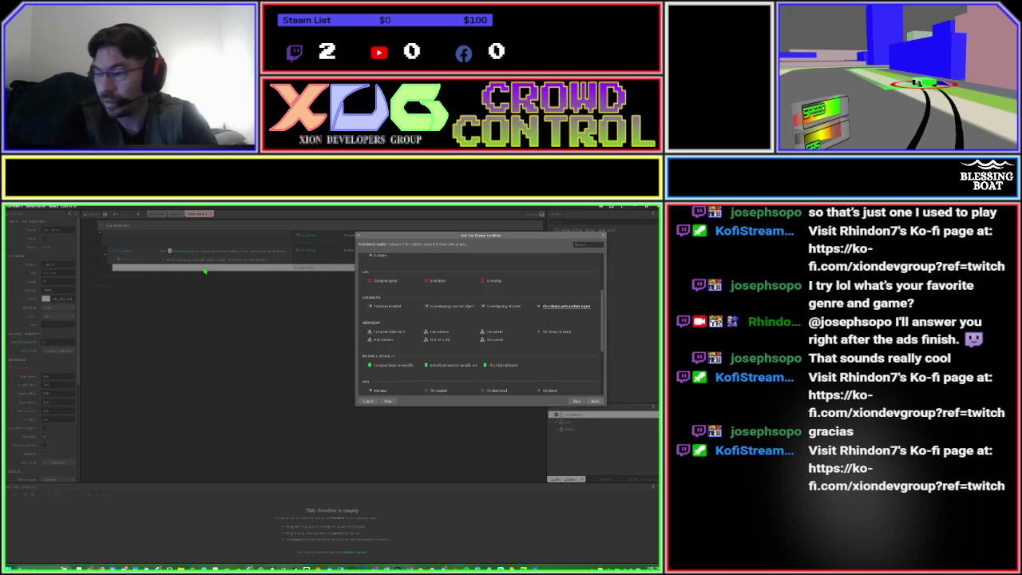
pyautogui.write('pos')
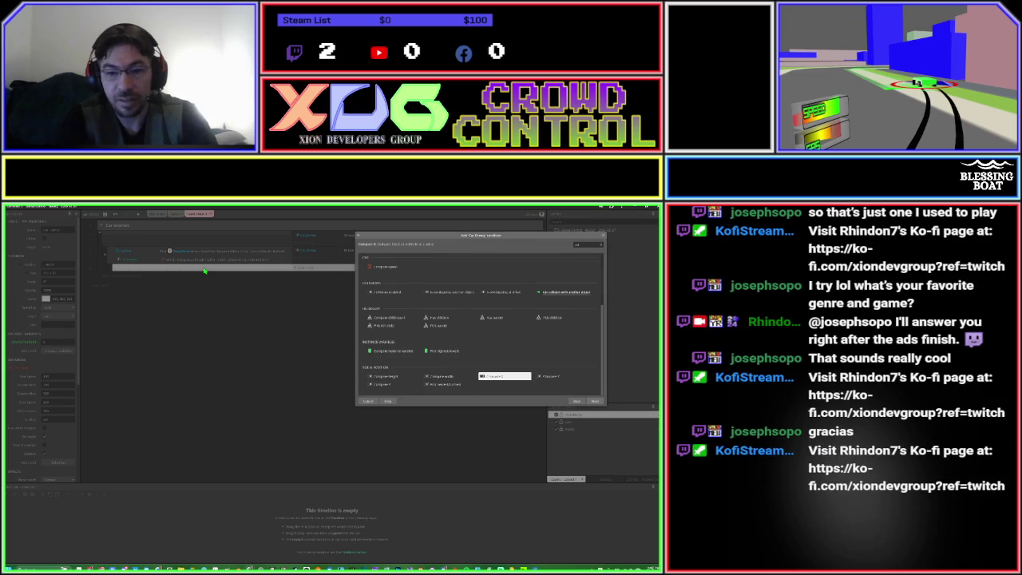
pyautogui.write('col')
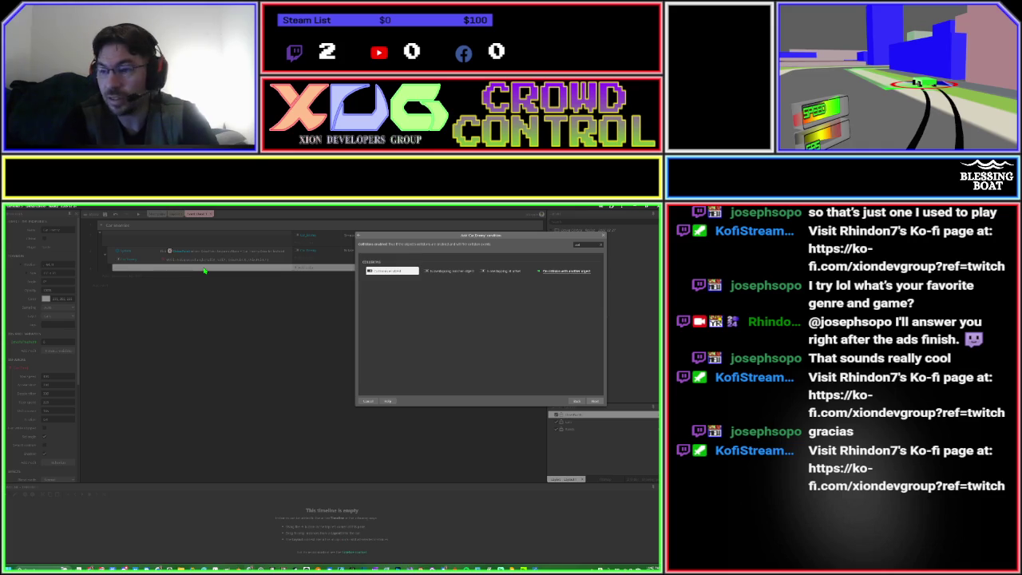
pyautogui.doubleClick(565, 273)
pyautogui.click(412, 373)
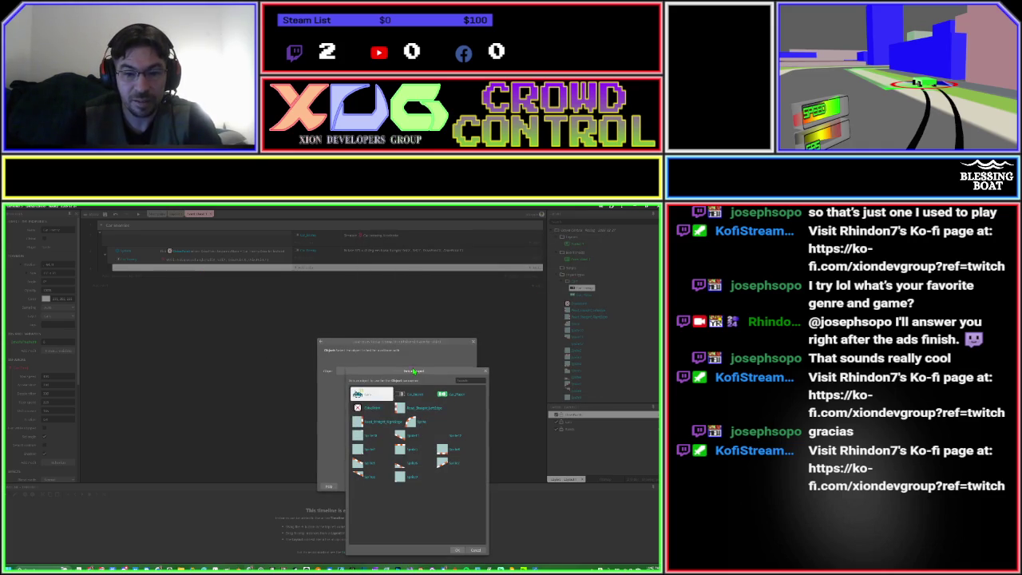
pyautogui.click(357, 409)
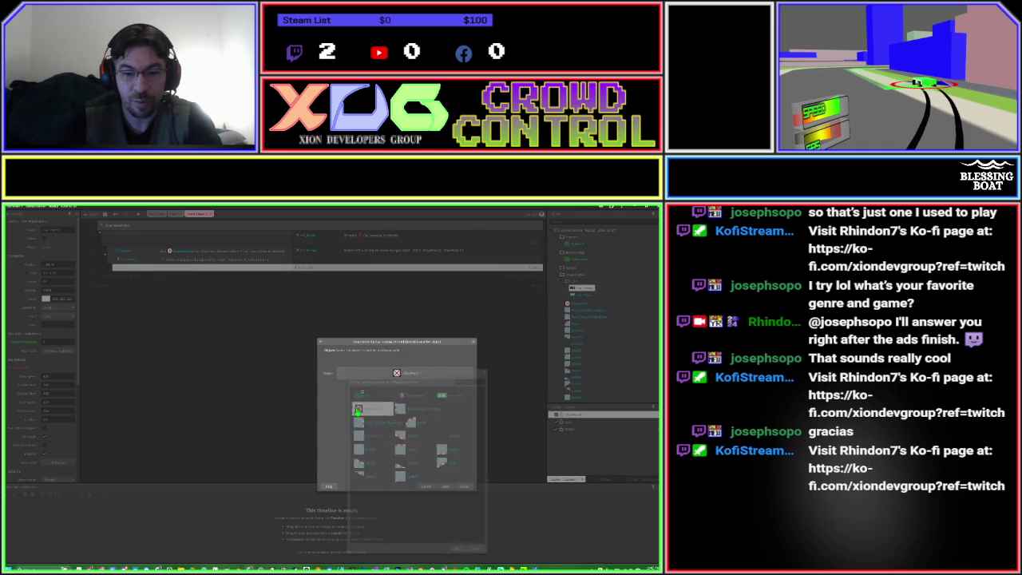
pyautogui.click(464, 486)
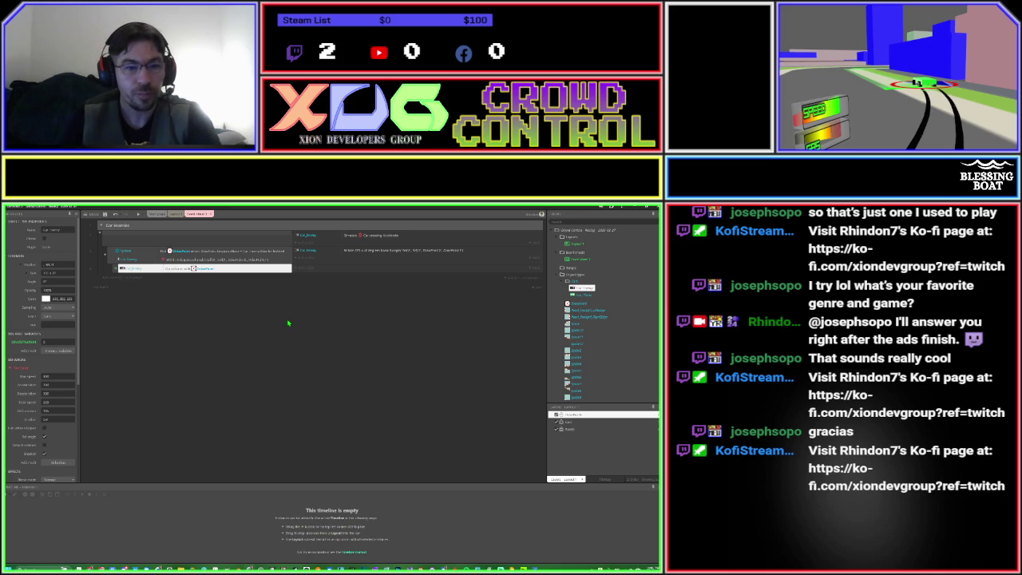
# Start a car instance-variable action, filling its value with an autocompleted name plus 1.
pyautogui.click(299, 268)
pyautogui.press('Return')
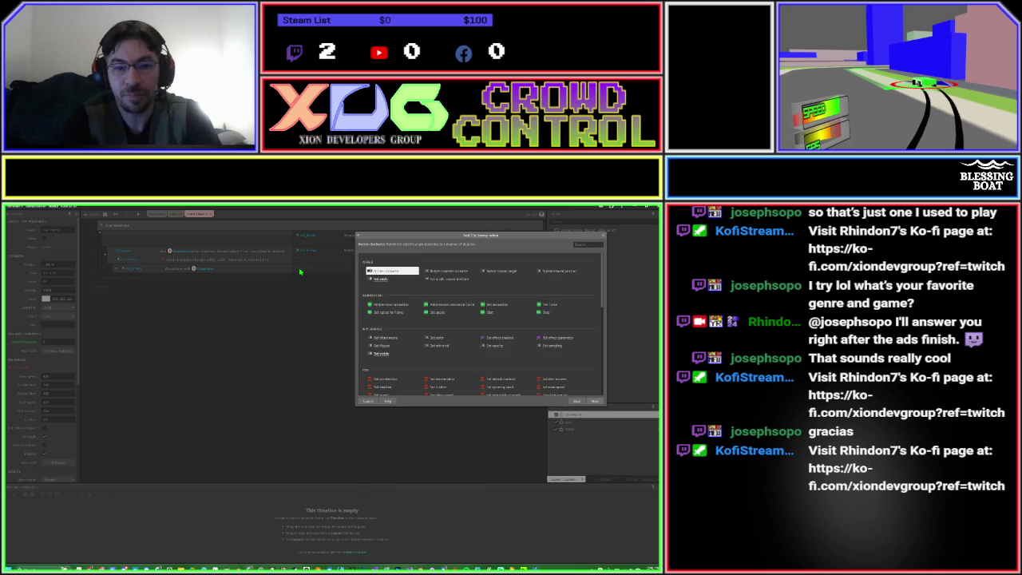
pyautogui.write('inst')
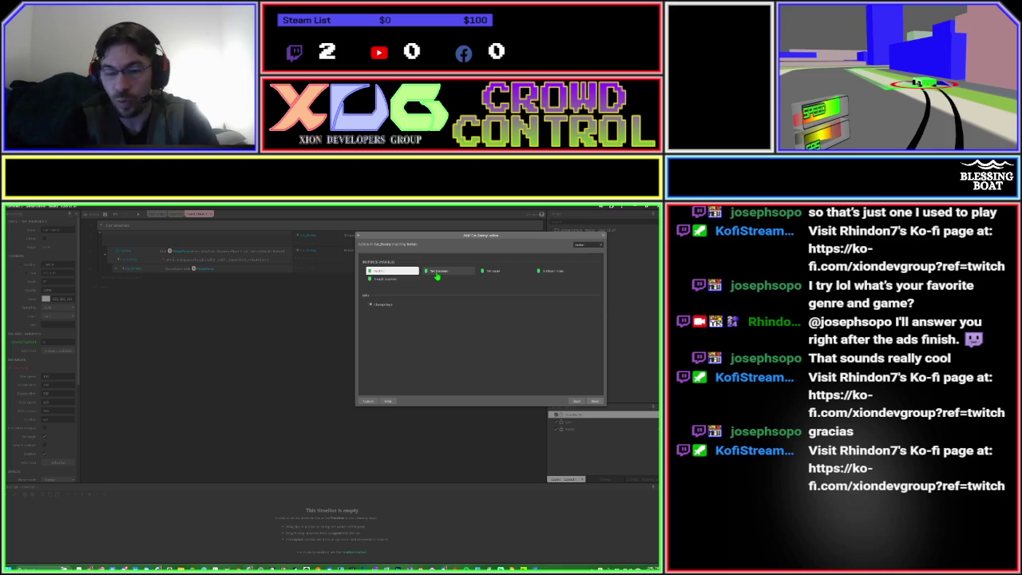
pyautogui.click(489, 272)
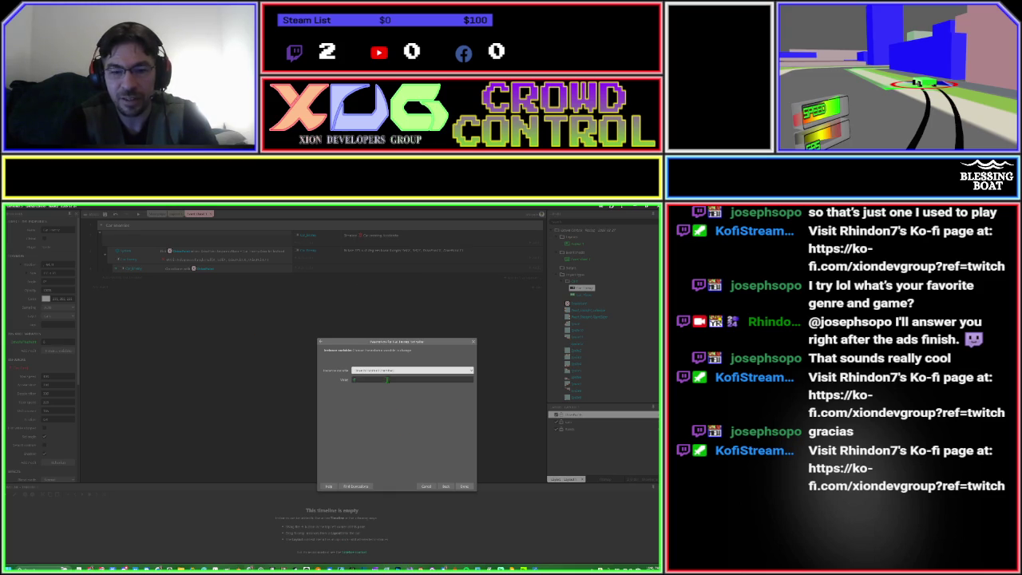
pyautogui.click(386, 379)
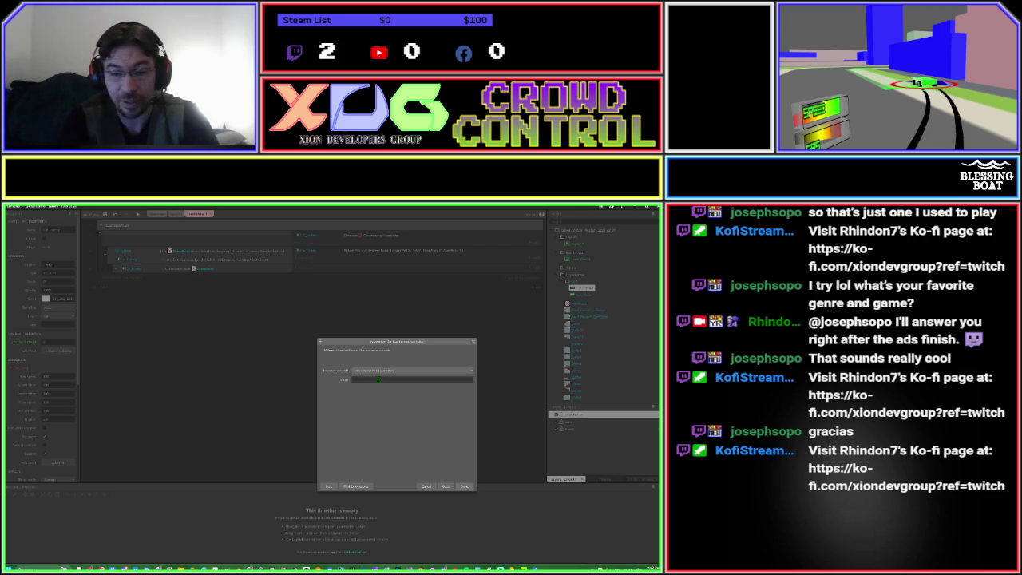
pyautogui.click(378, 379)
pyautogui.write('a')
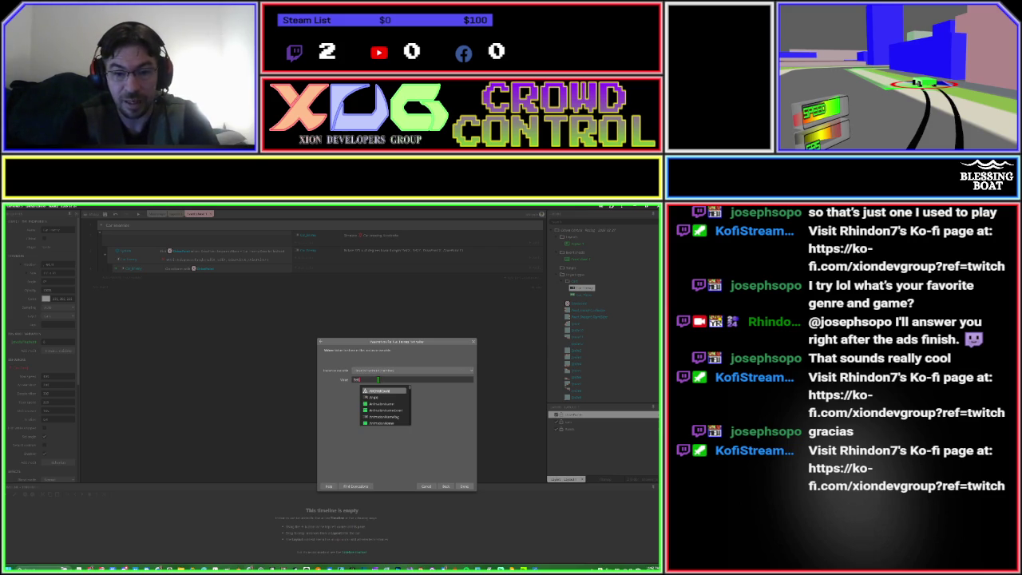
pyautogui.write('h')
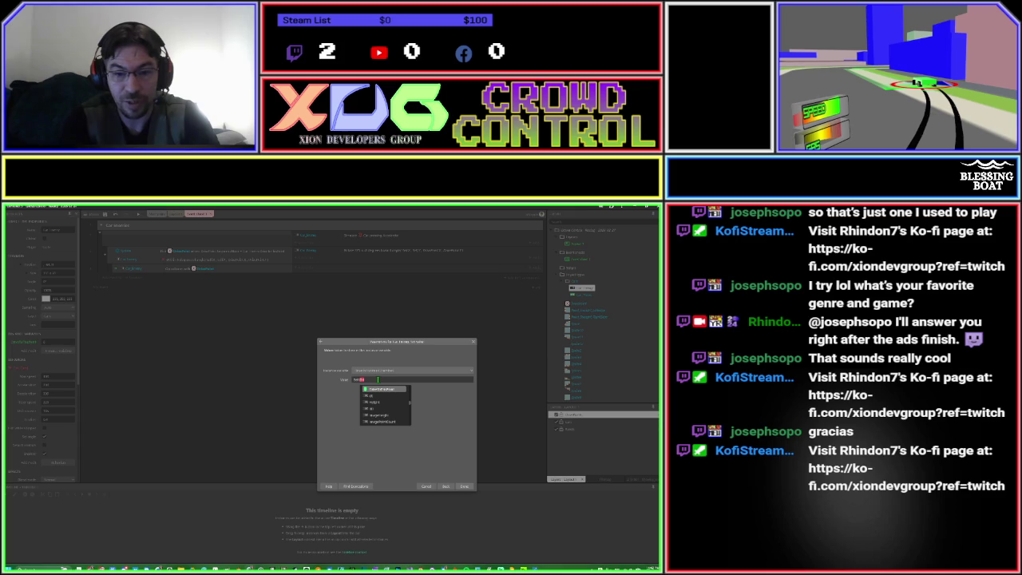
pyautogui.press('Return')
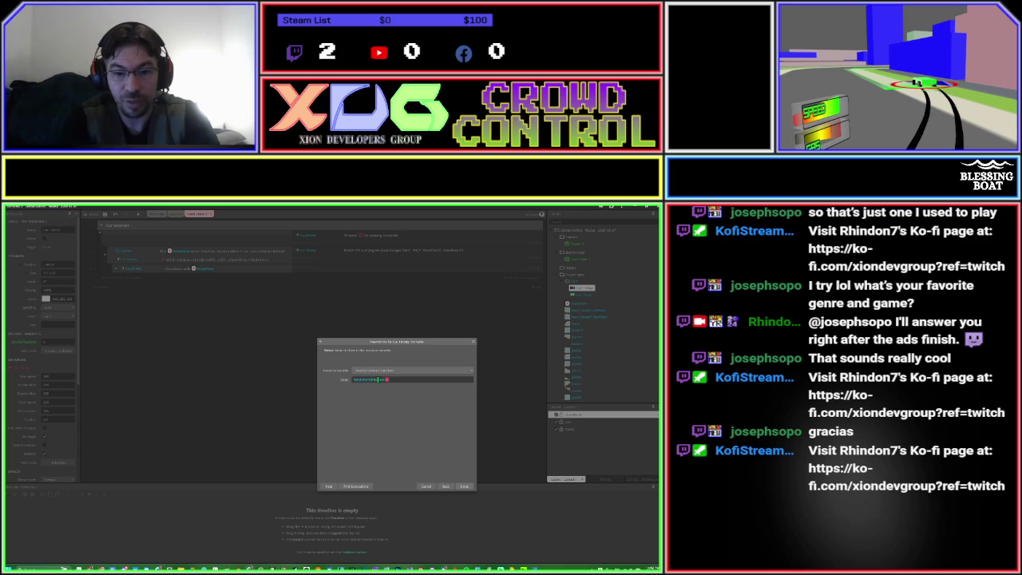
pyautogui.write('1')
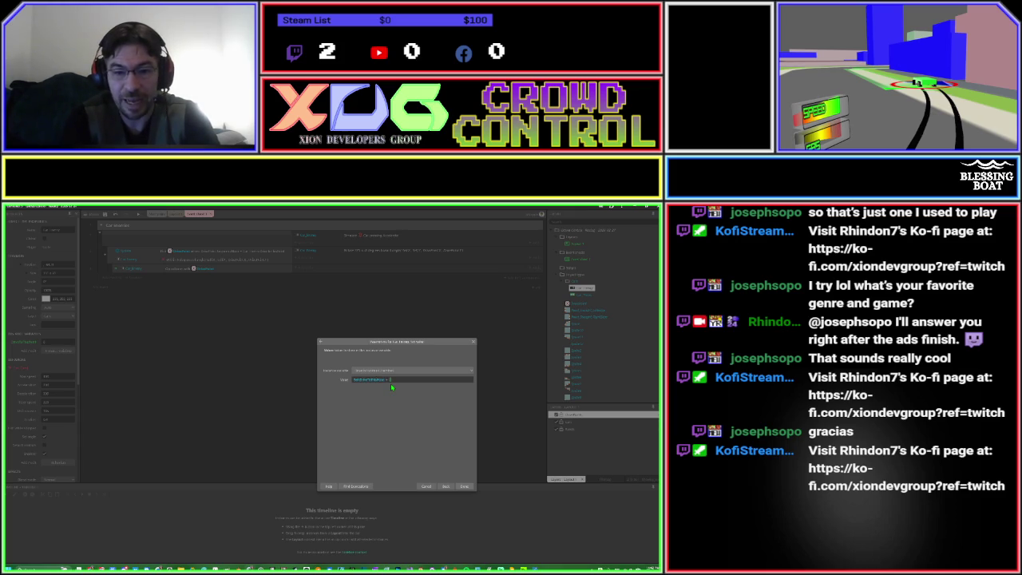
pyautogui.click(445, 485)
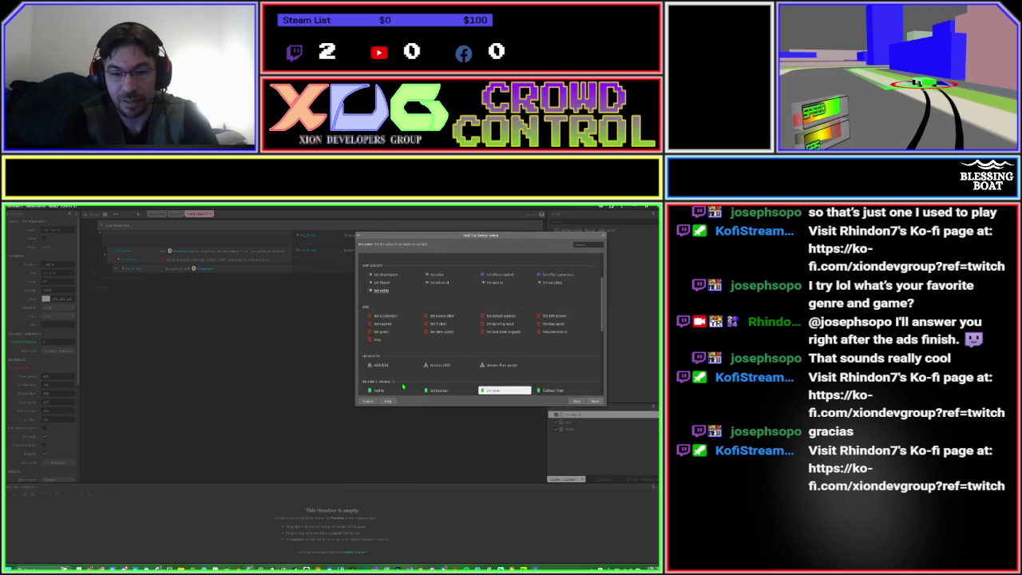
# Try the add-to variable action, clear its value, and return to the car's action list.
pyautogui.click(382, 390)
pyautogui.doubleClick(383, 390)
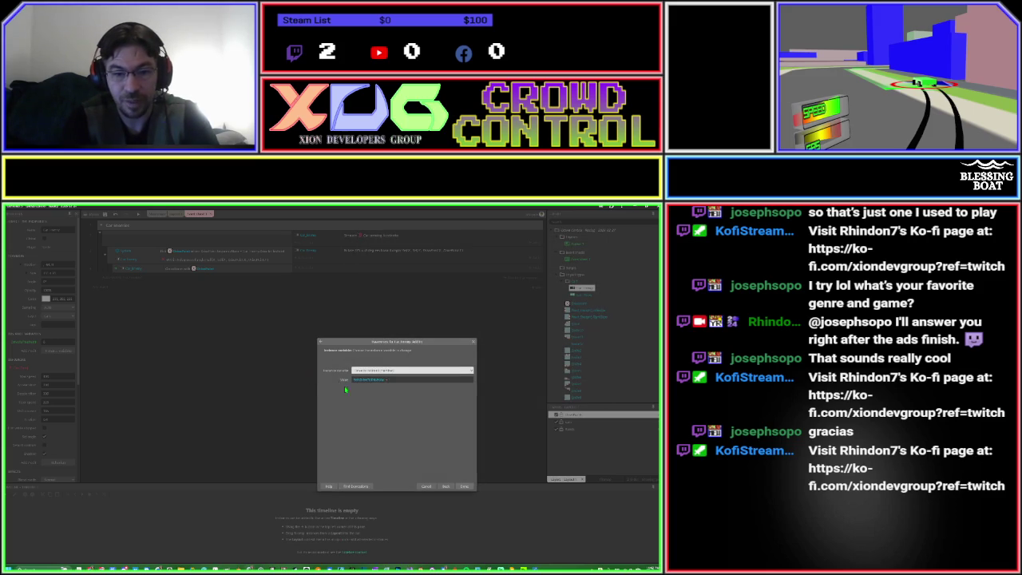
pyautogui.doubleClick(393, 379)
pyautogui.press('BackSpace')
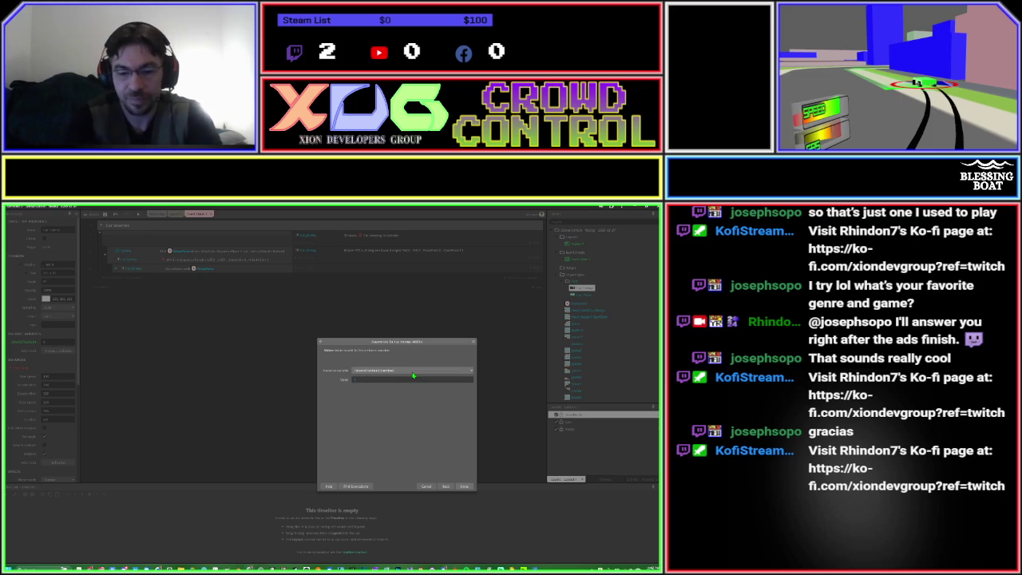
pyautogui.click(446, 486)
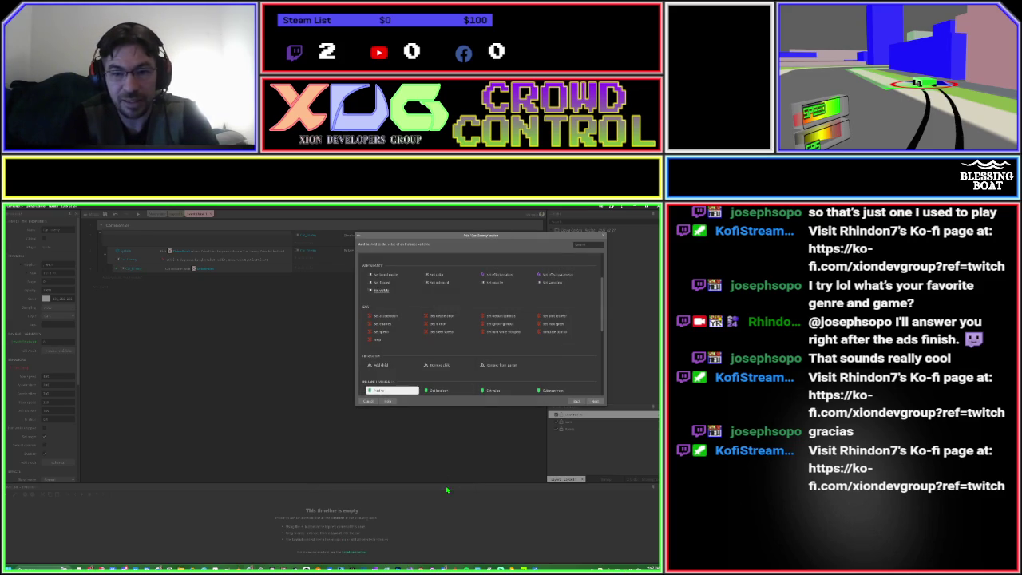
# Add a set-variable action on the car with its value set to the suggested 'ang' expression.
pyautogui.doubleClick(490, 390)
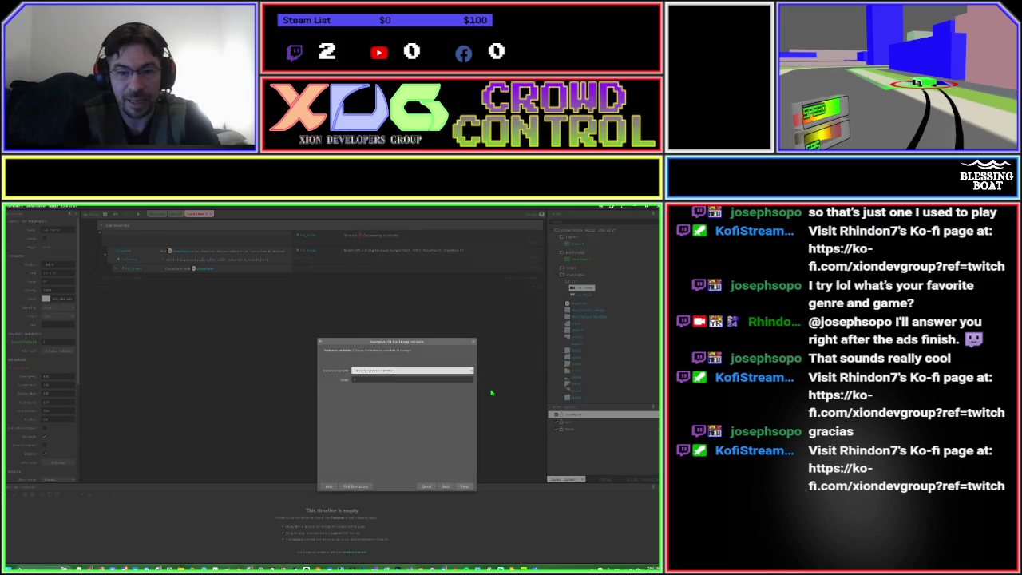
pyautogui.press('Tab')
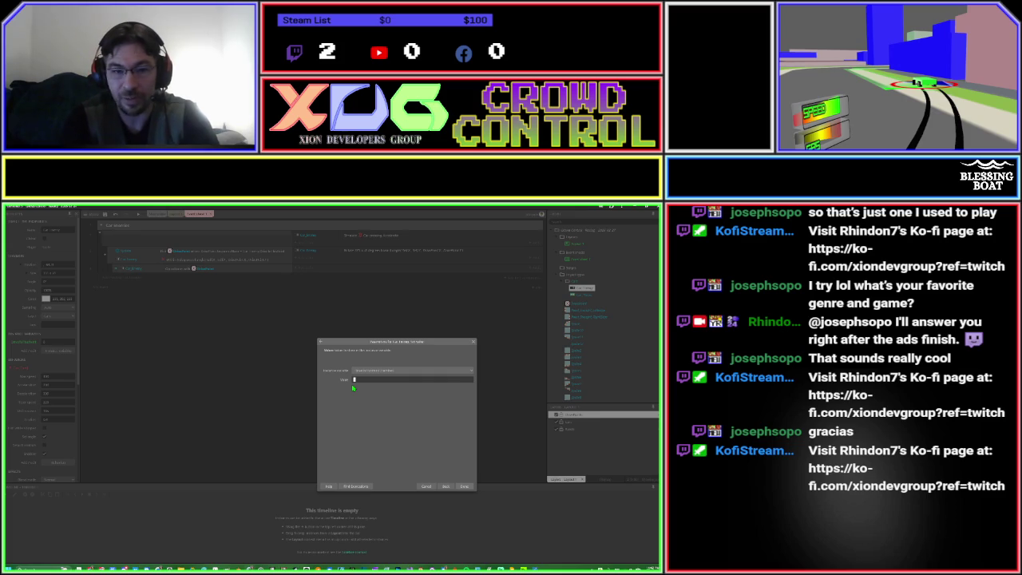
pyautogui.write('an')
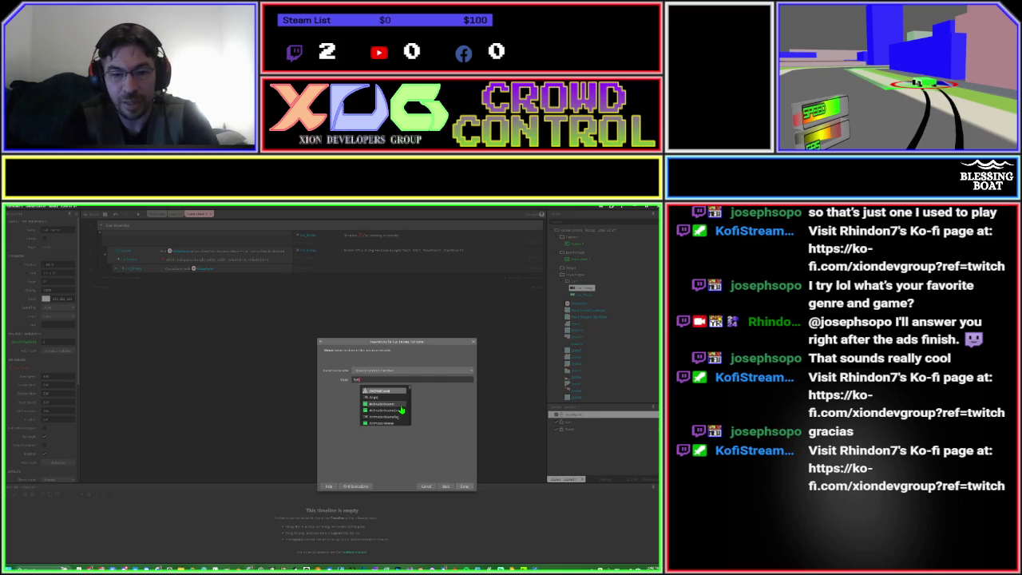
pyautogui.write('g')
pyautogui.press('Return')
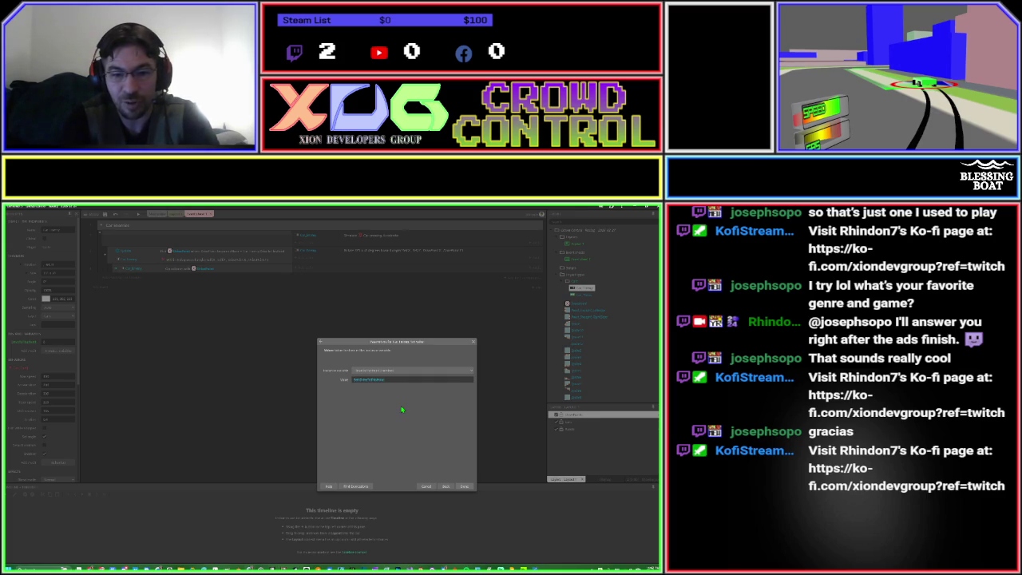
pyautogui.press('Return')
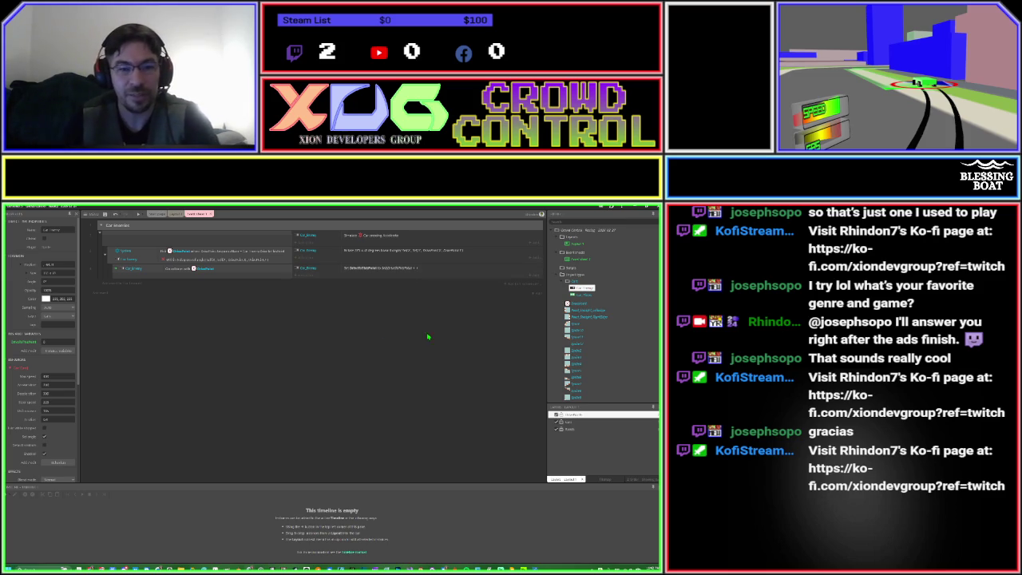
pyautogui.click(161, 282)
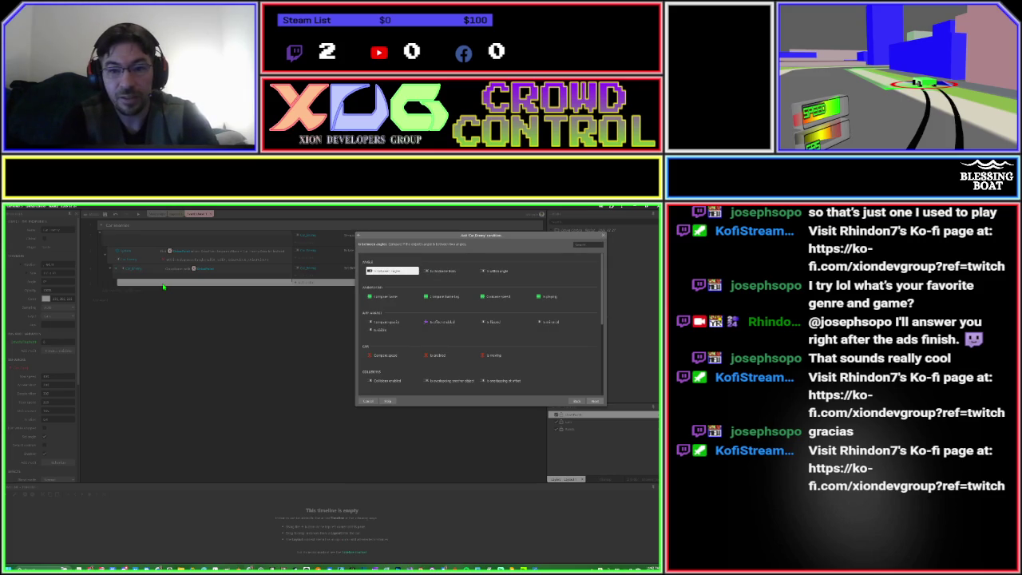
# Give the sub-event a Compare instance variable condition on DriveToPointIndex.
pyautogui.write('x')
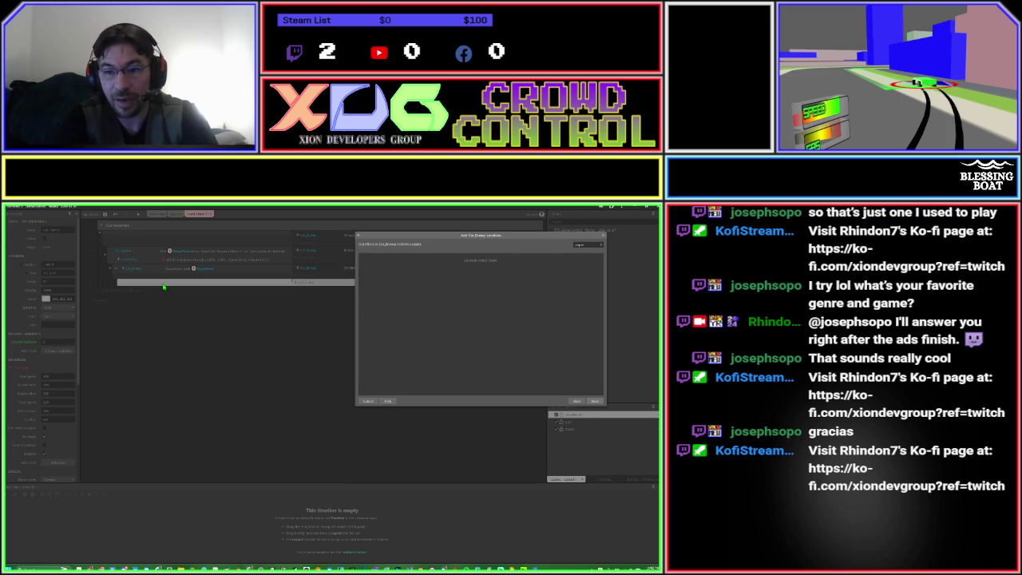
pyautogui.write('pare')
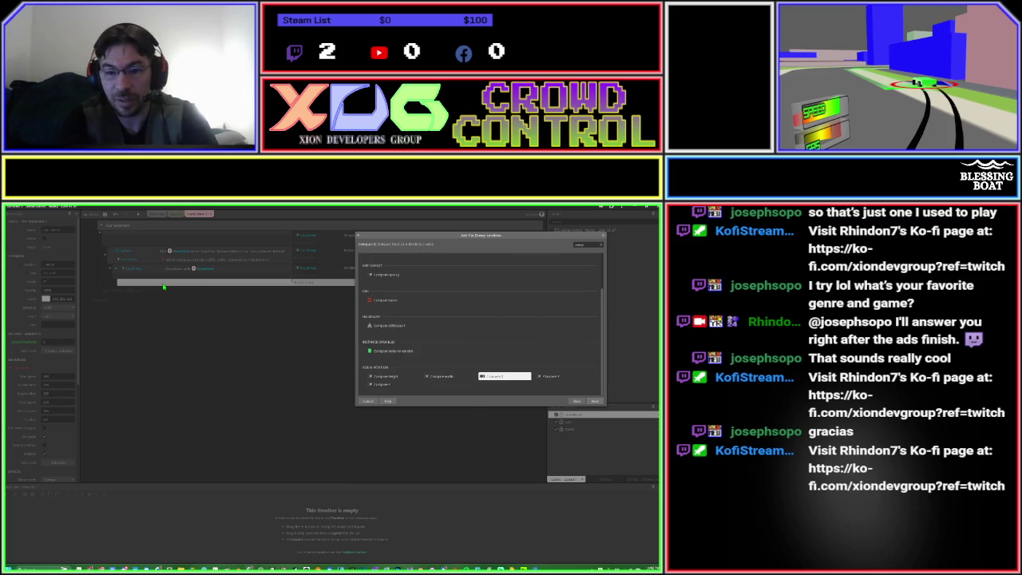
pyautogui.write(' v')
pyautogui.press('Return')
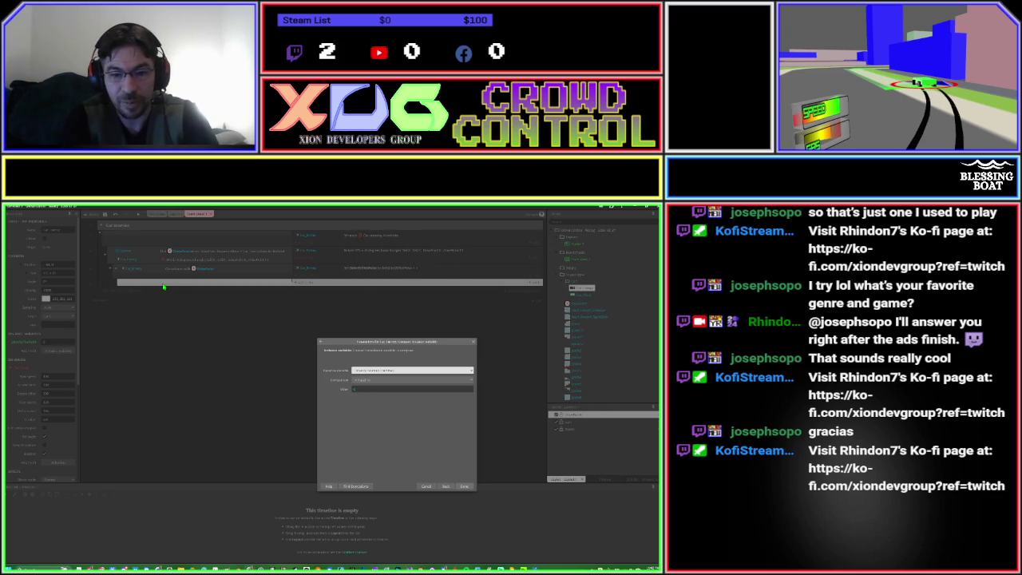
pyautogui.press('Tab')
pyautogui.press('Tab')
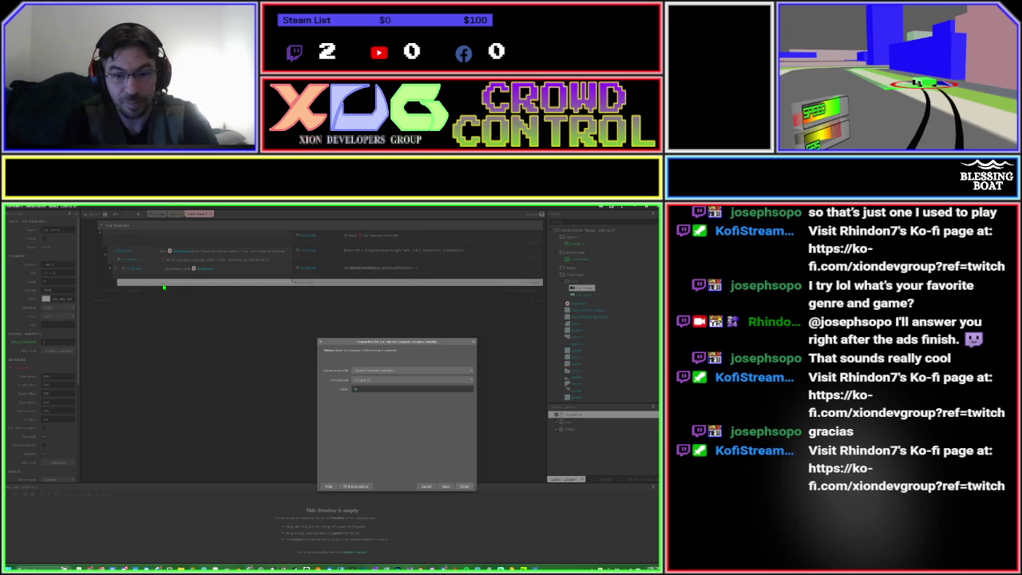
pyautogui.press('Return')
# Copy the Set DriveToPointIndex action into the sub-event and change its value to 0.
pyautogui.click(295, 269)
pyautogui.hotkey('ctrl', 'c')
pyautogui.hotkey('ctrl', 'v')
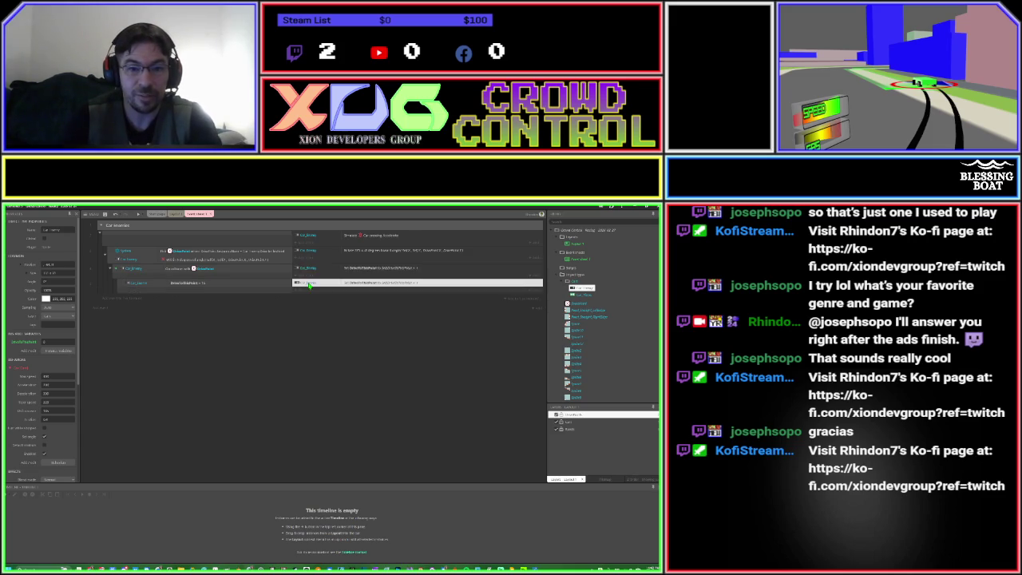
pyautogui.doubleClick(309, 284)
pyautogui.write('0')
pyautogui.press('Return')
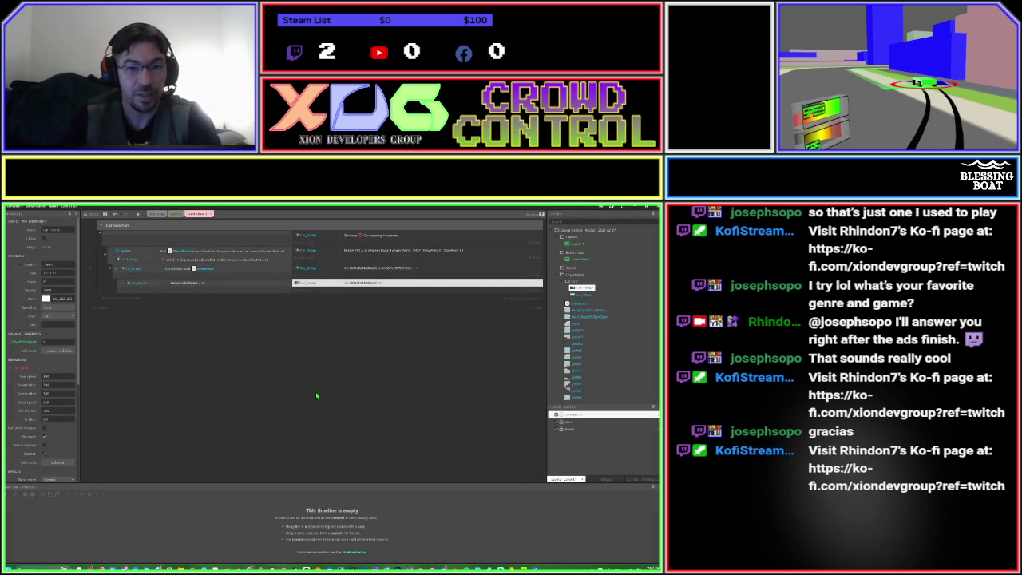
pyautogui.click(316, 391)
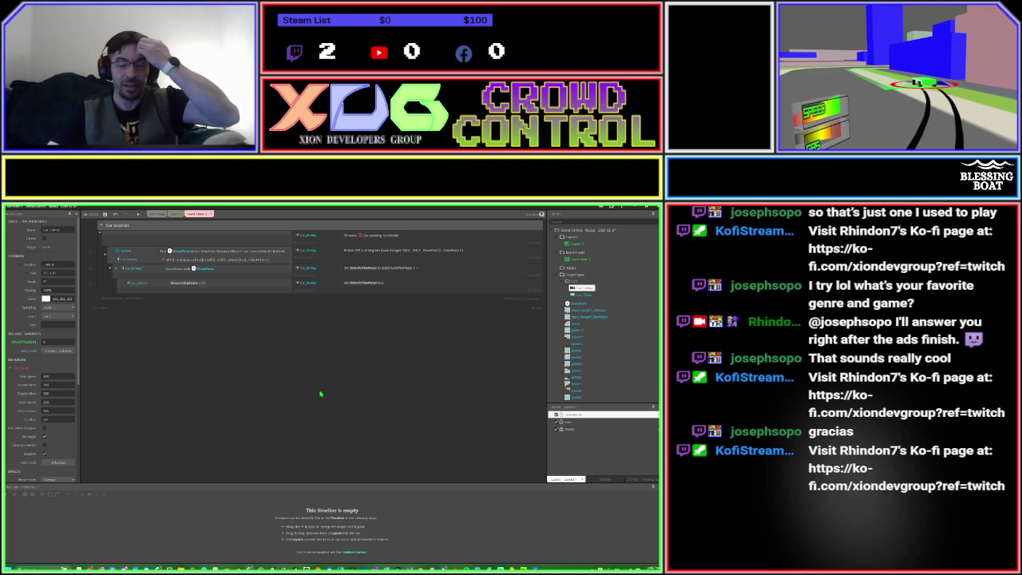
pyautogui.click(176, 214)
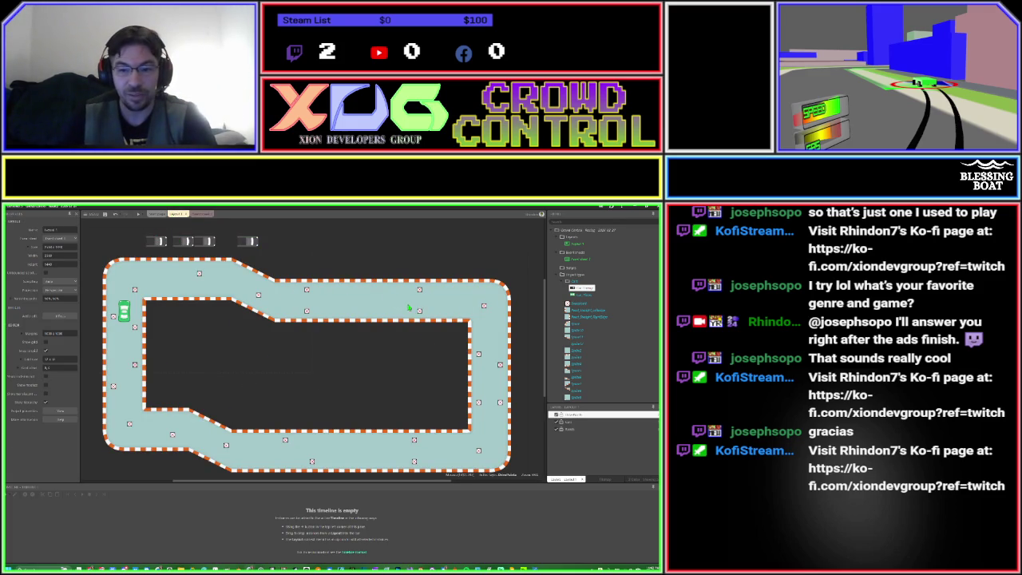
pyautogui.click(307, 290)
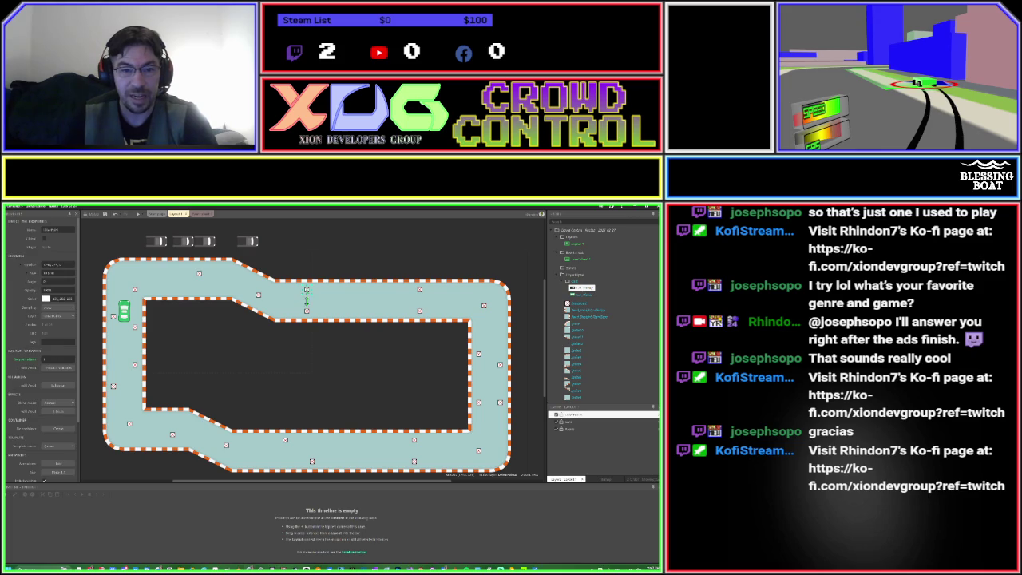
pyautogui.click(307, 312)
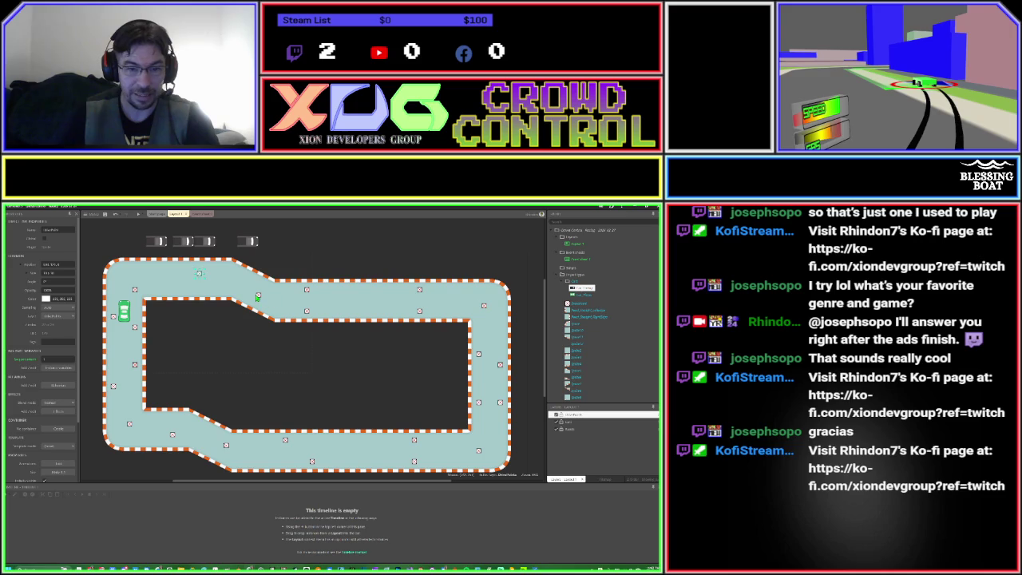
pyautogui.click(270, 301)
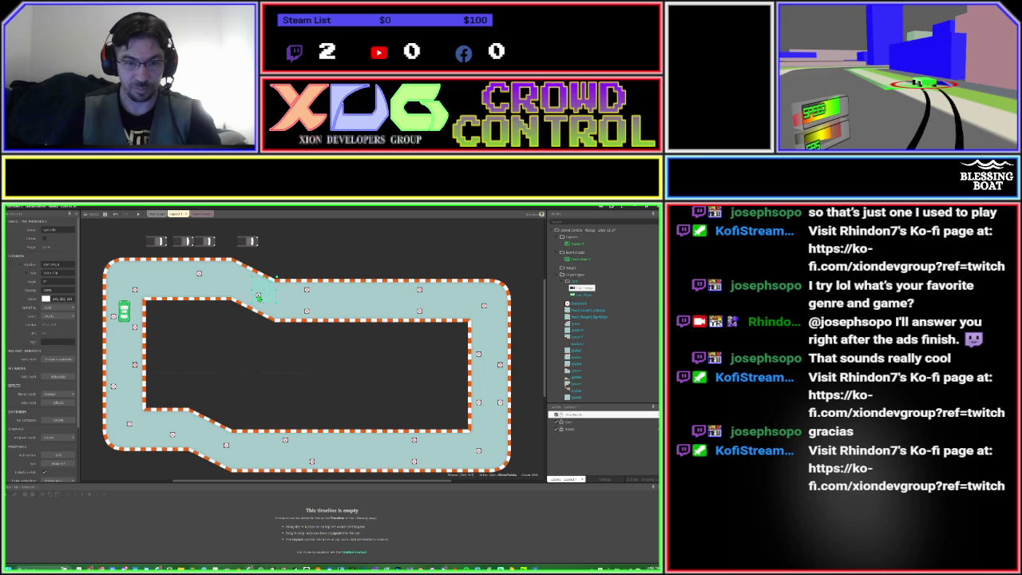
pyautogui.click(267, 382)
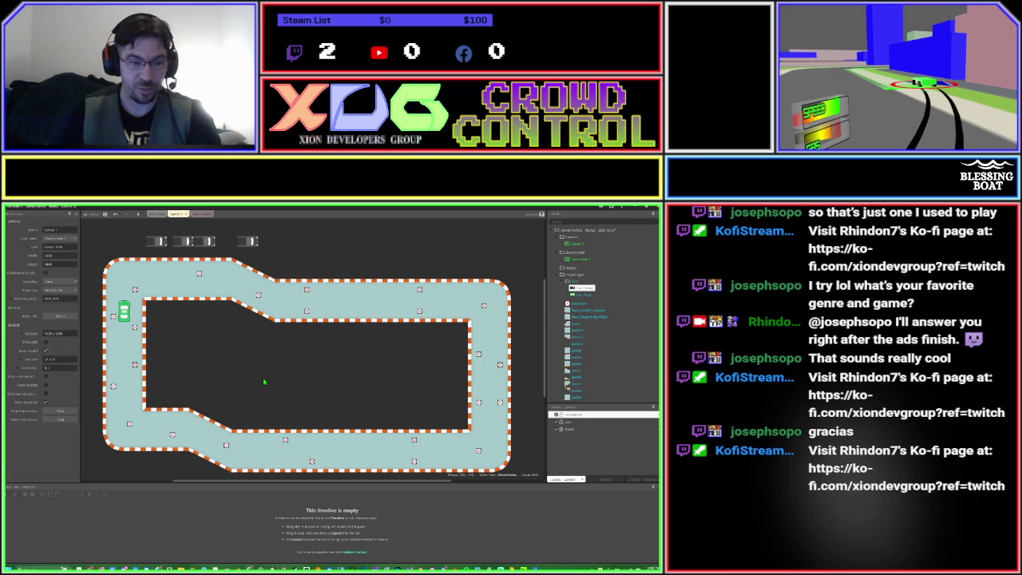
pyautogui.click(307, 290)
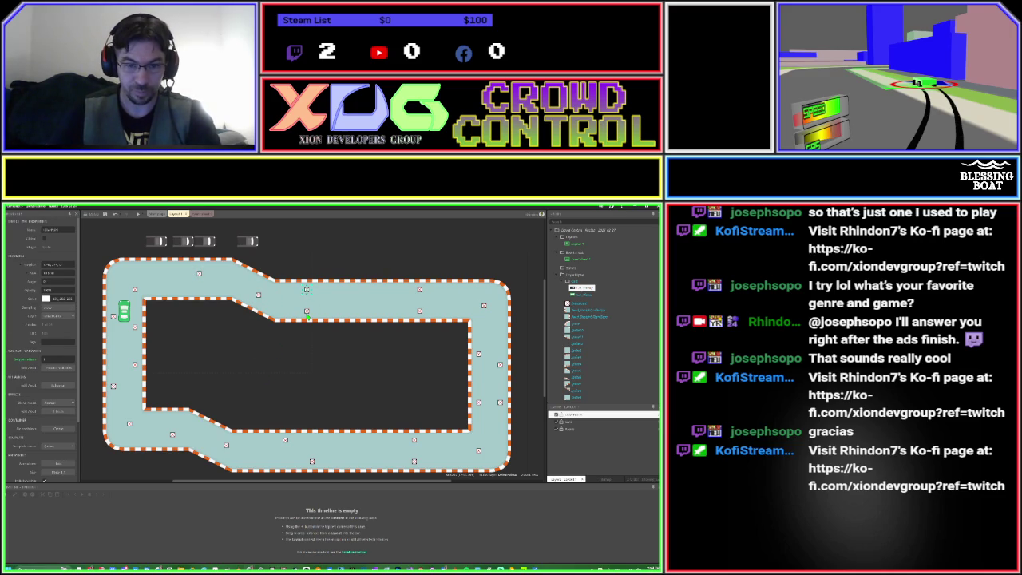
pyautogui.click(308, 292)
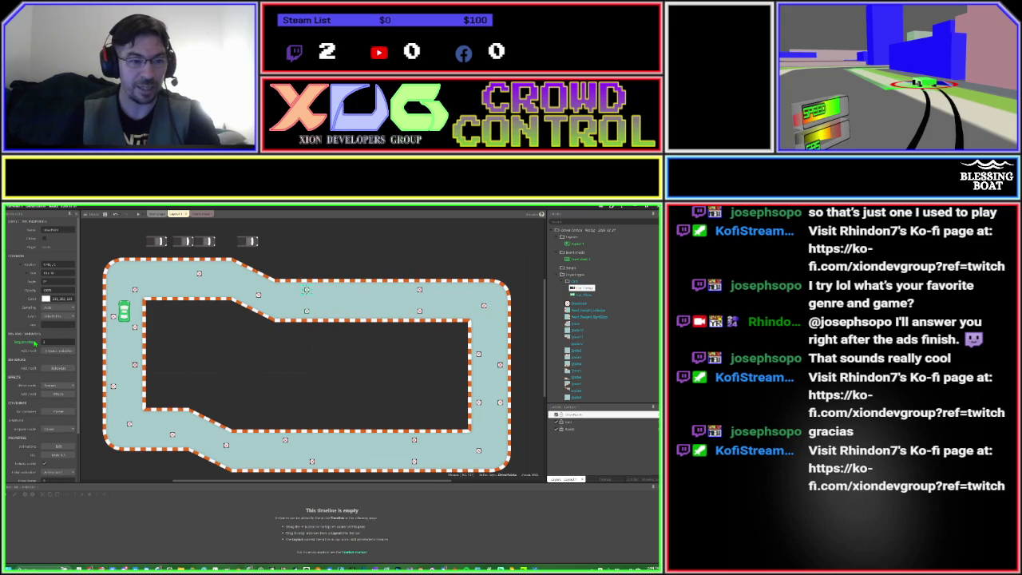
pyautogui.click(330, 383)
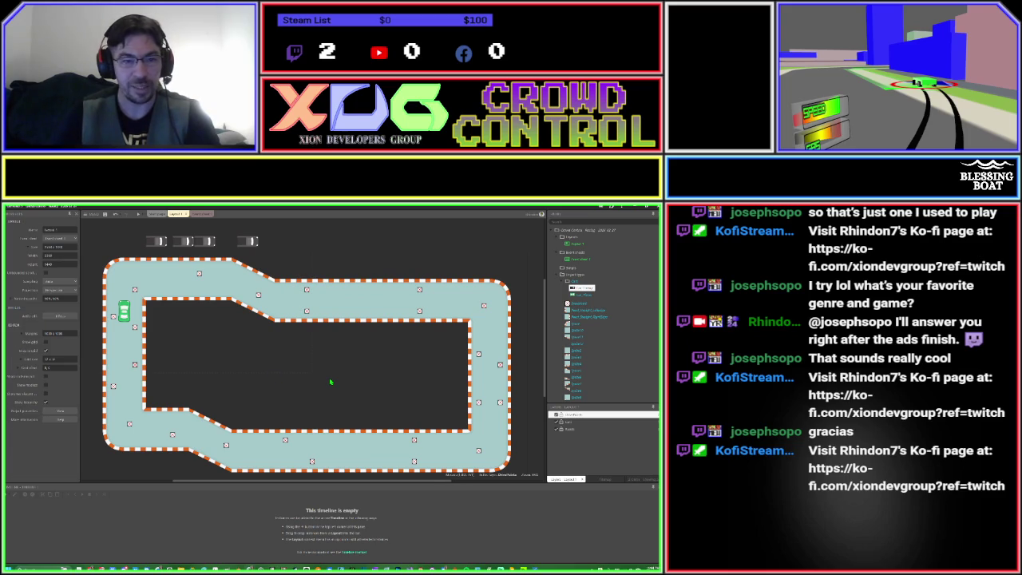
pyautogui.click(201, 214)
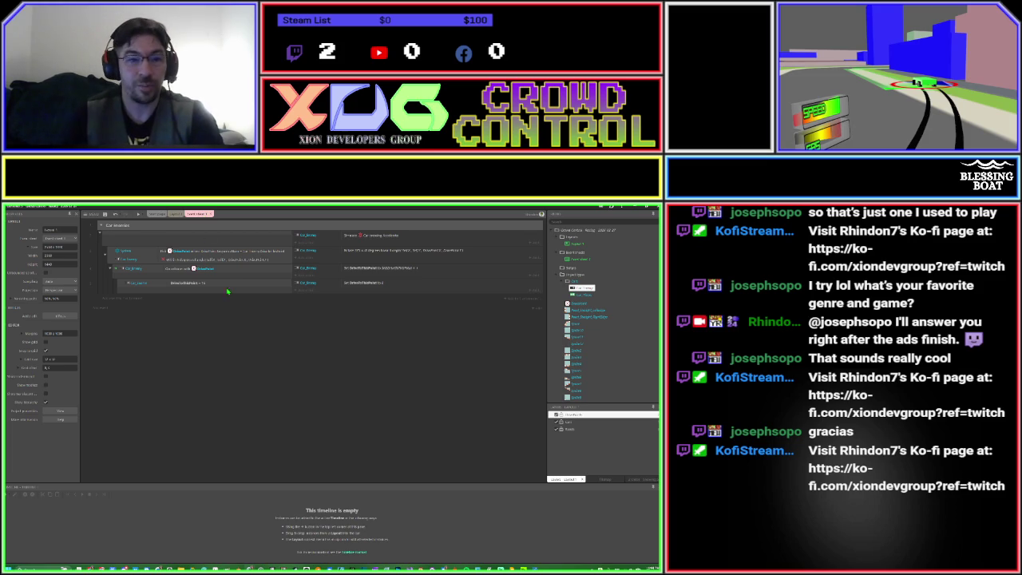
# Switch to the Layout 1 tab to view the race track and its numbered waypoint markers.
pyautogui.click(175, 213)
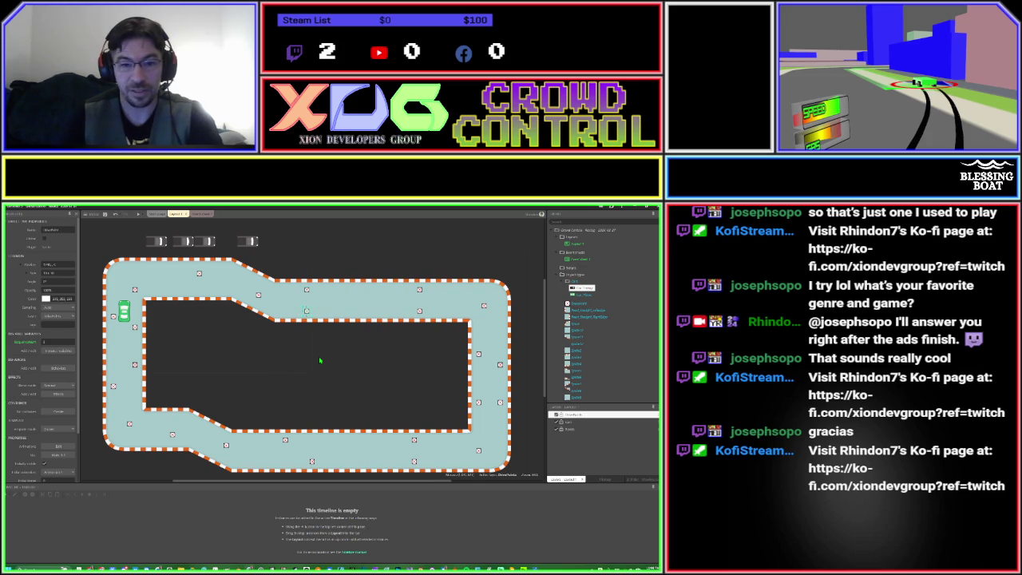
# Delete the extra waypoint marker on the track's top straight.
pyautogui.click(318, 356)
pyautogui.click(307, 312)
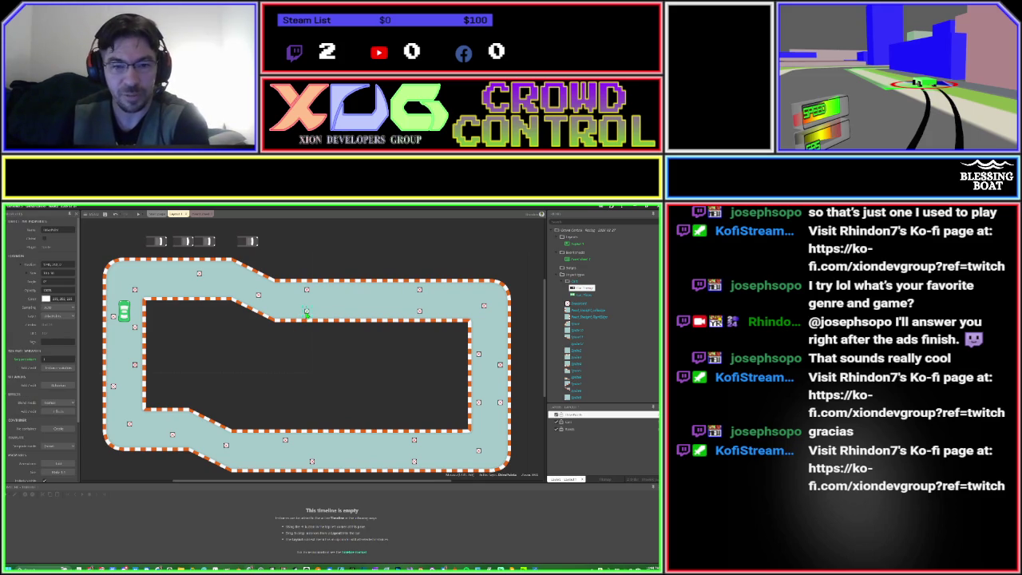
pyautogui.click(420, 293)
pyautogui.press('Delete')
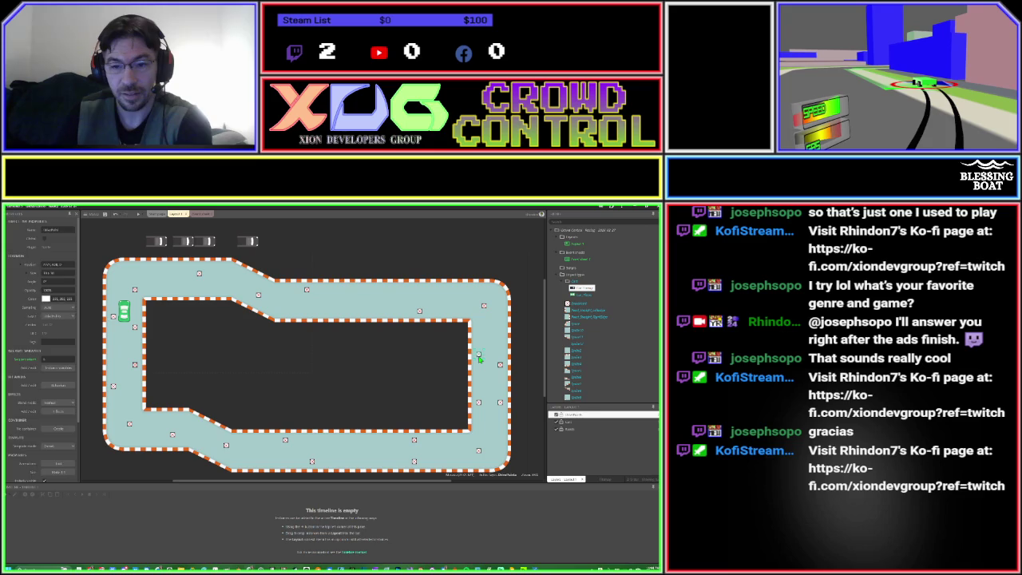
# Check the remaining markers, then drag two enemy cars from above the layout onto the track.
pyautogui.click(500, 405)
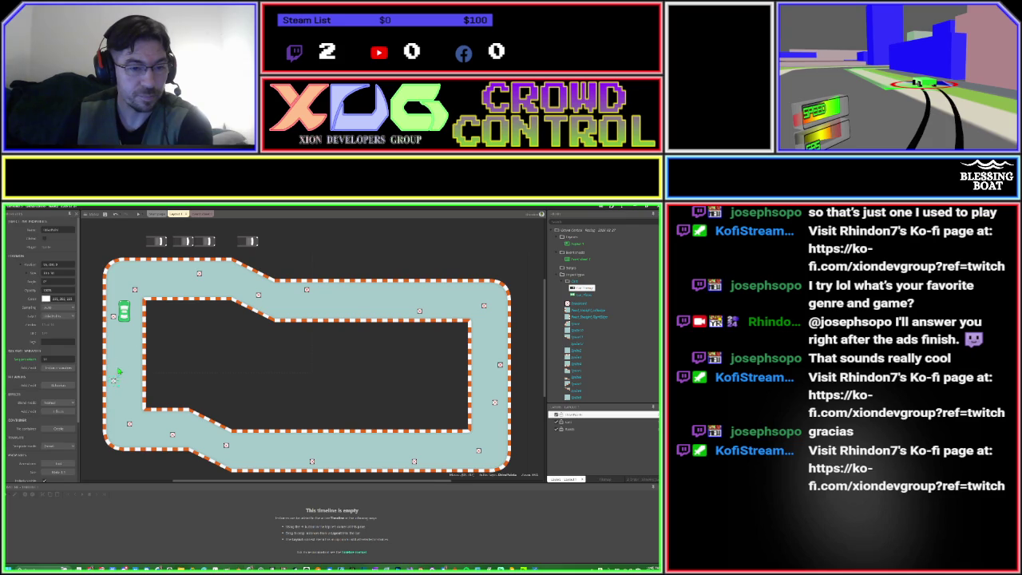
pyautogui.click(124, 359)
pyautogui.click(202, 369)
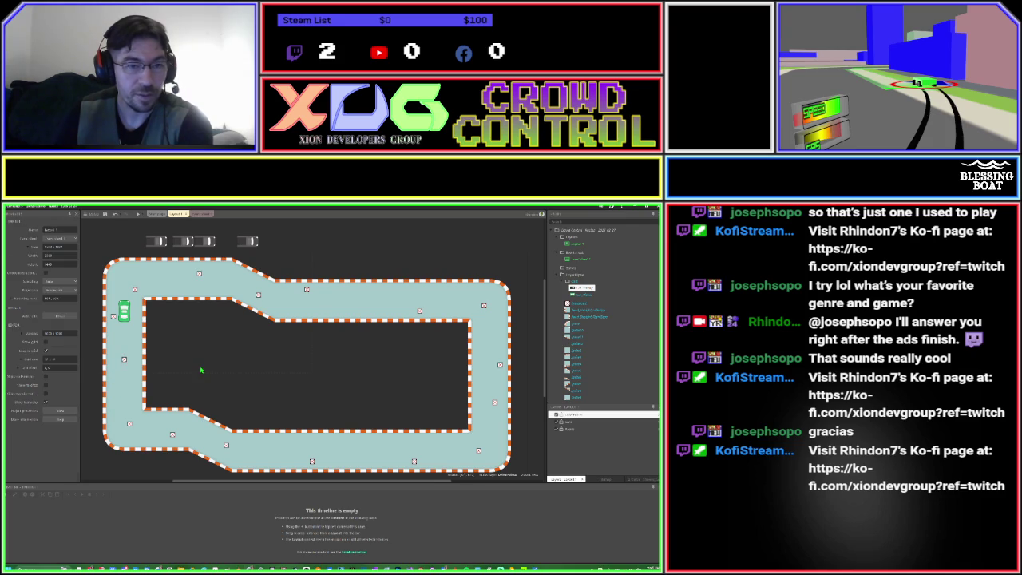
pyautogui.moveTo(246, 245); pyautogui.dragTo(376, 311)
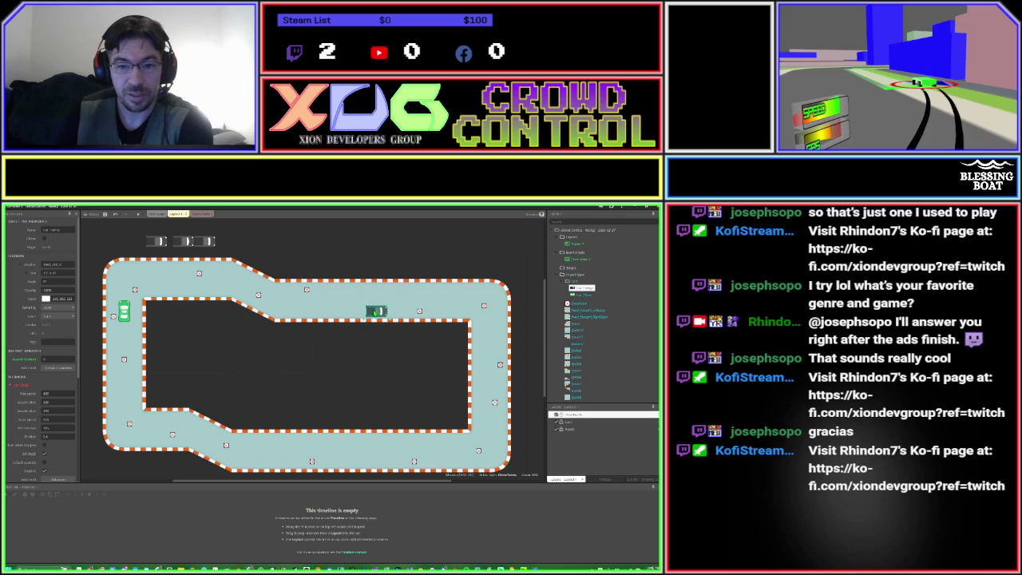
pyautogui.click(420, 312)
pyautogui.click(377, 311)
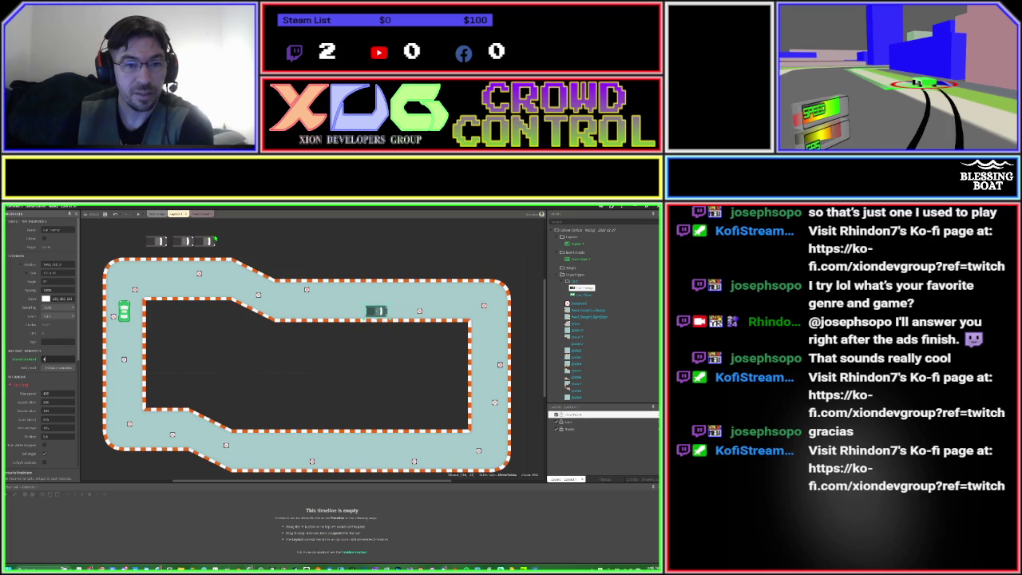
pyautogui.moveTo(209, 241)
pyautogui.mouseDown()
pyautogui.moveTo(500, 348)
pyautogui.moveTo(386, 349)
pyautogui.mouseUp()
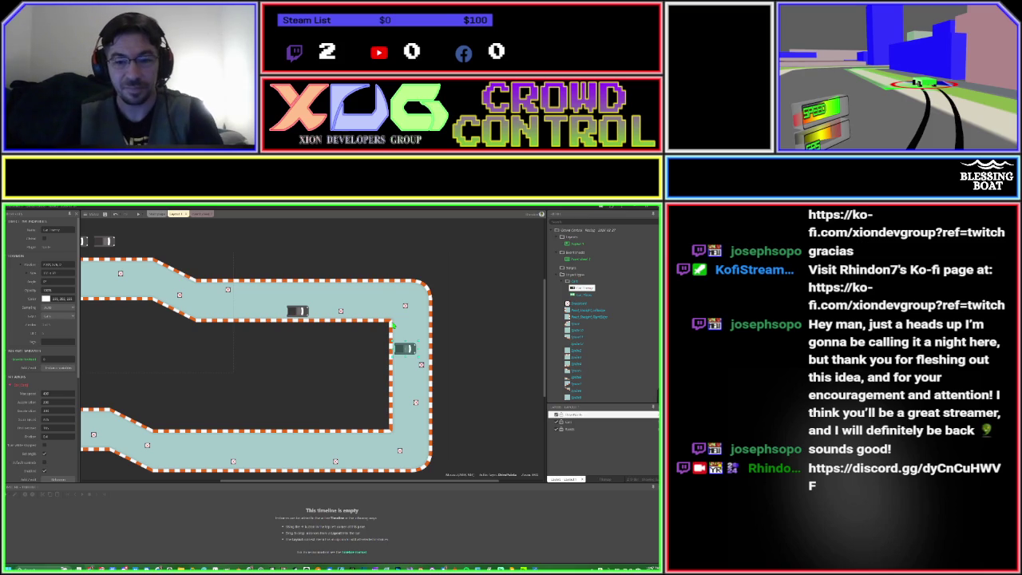
# Move the right-side enemy car onto the right straight and set its angle to 90.
pyautogui.click(411, 348)
pyautogui.moveTo(412, 348)
pyautogui.mouseDown()
pyautogui.moveTo(431, 353)
pyautogui.moveTo(422, 358)
pyautogui.mouseUp()
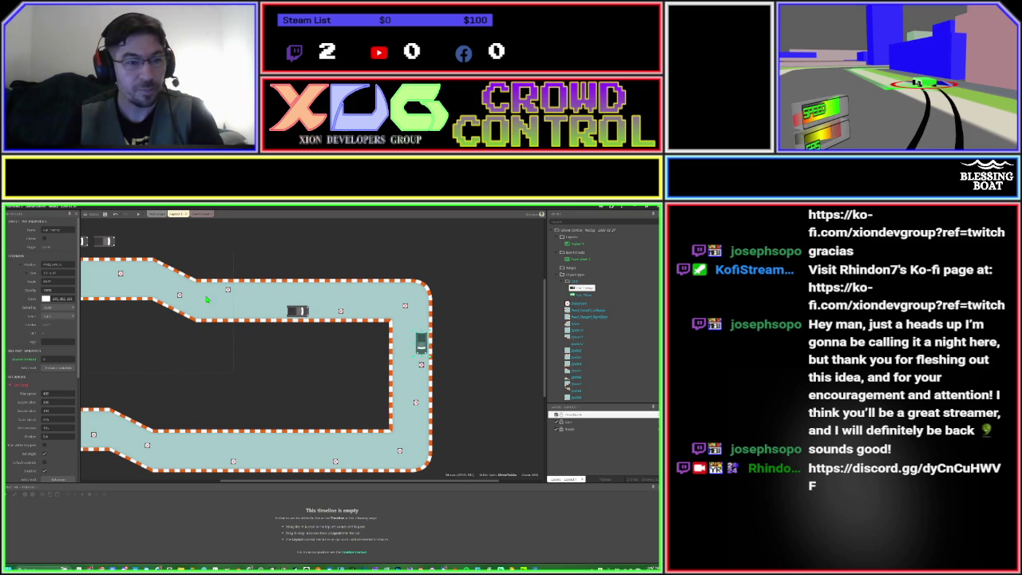
pyautogui.click(56, 281)
pyautogui.write('90')
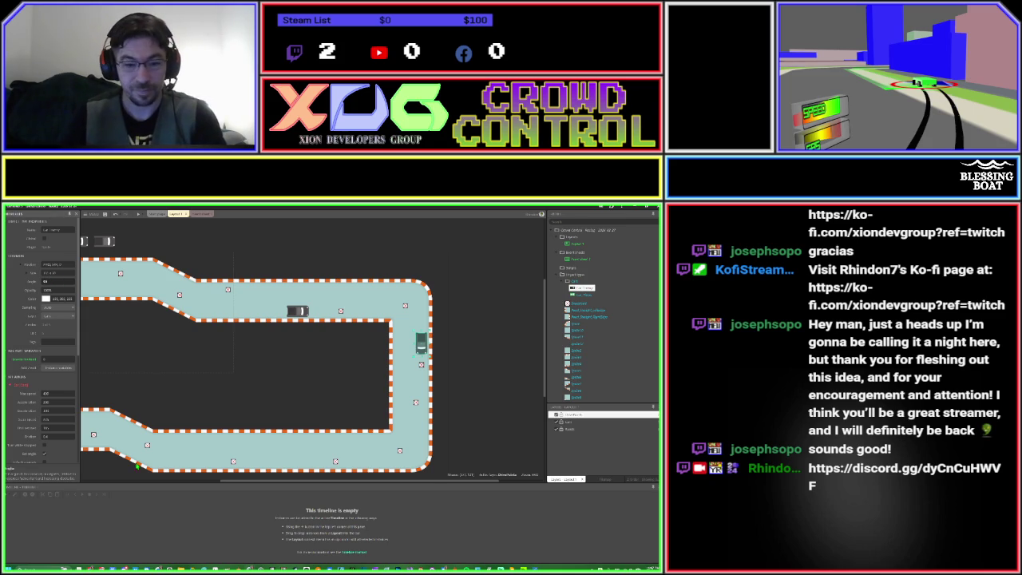
# Edit the dark right car's behavior setting, then drag the spare car onto the bottom straight.
pyautogui.moveTo(152, 406)
pyautogui.mouseDown()
pyautogui.moveTo(243, 379)
pyautogui.moveTo(245, 392)
pyautogui.mouseUp()
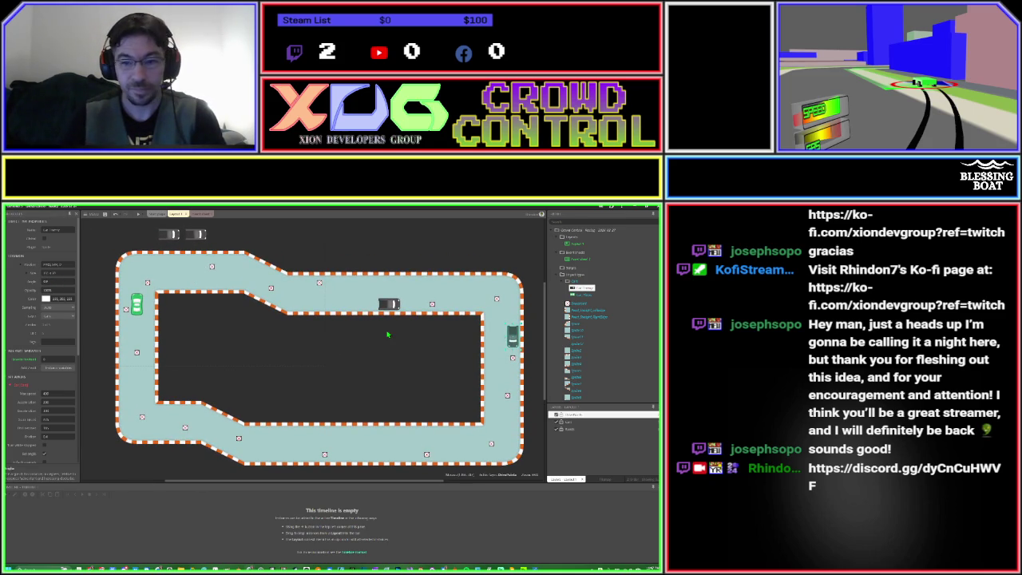
pyautogui.click(512, 341)
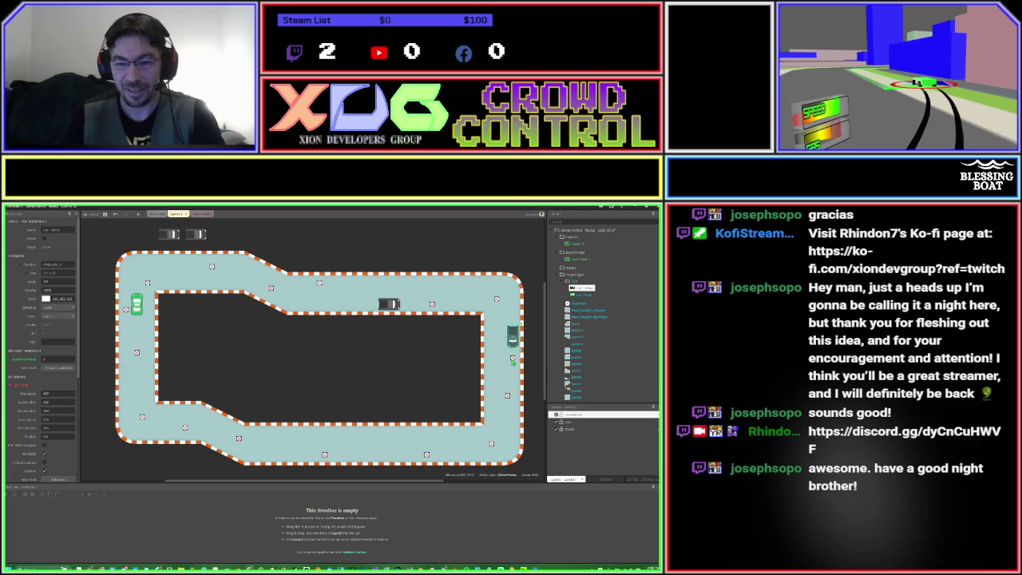
pyautogui.click(511, 359)
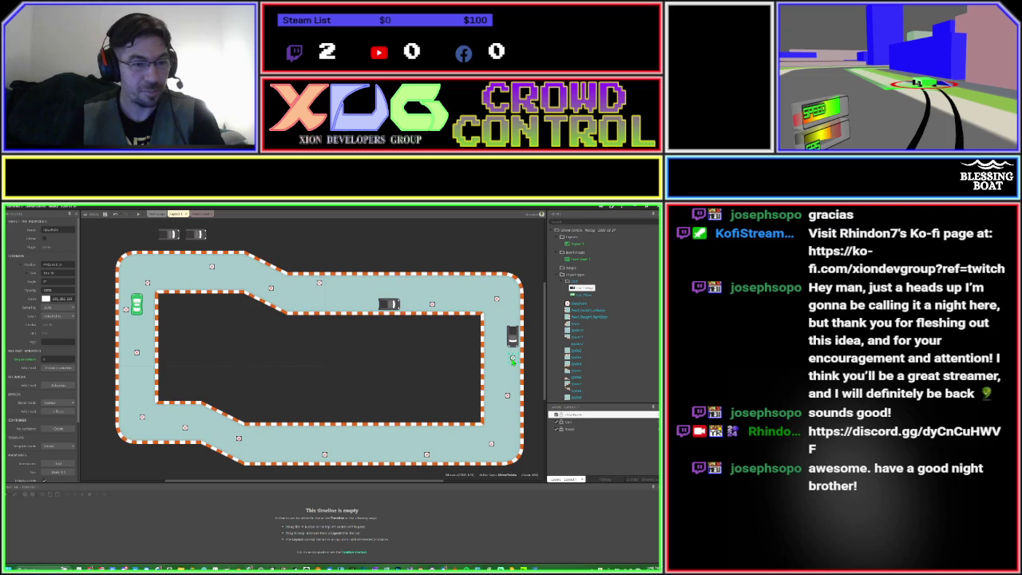
pyautogui.click(512, 337)
pyautogui.click(63, 358)
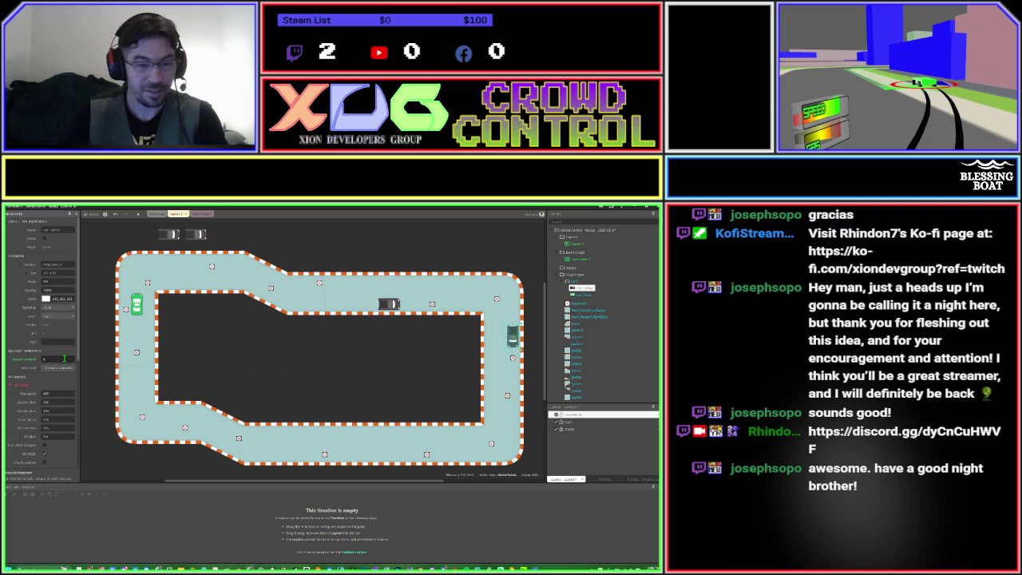
pyautogui.press('Return')
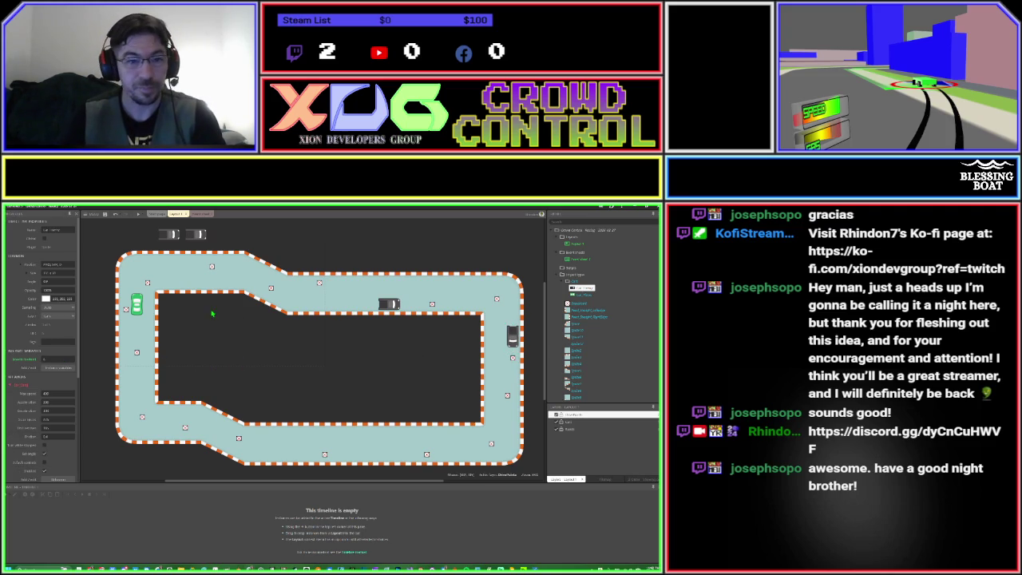
pyautogui.click(199, 236)
pyautogui.moveTo(198, 239)
pyautogui.mouseDown()
pyautogui.moveTo(296, 416)
pyautogui.moveTo(338, 469)
pyautogui.moveTo(360, 452)
pyautogui.mouseUp()
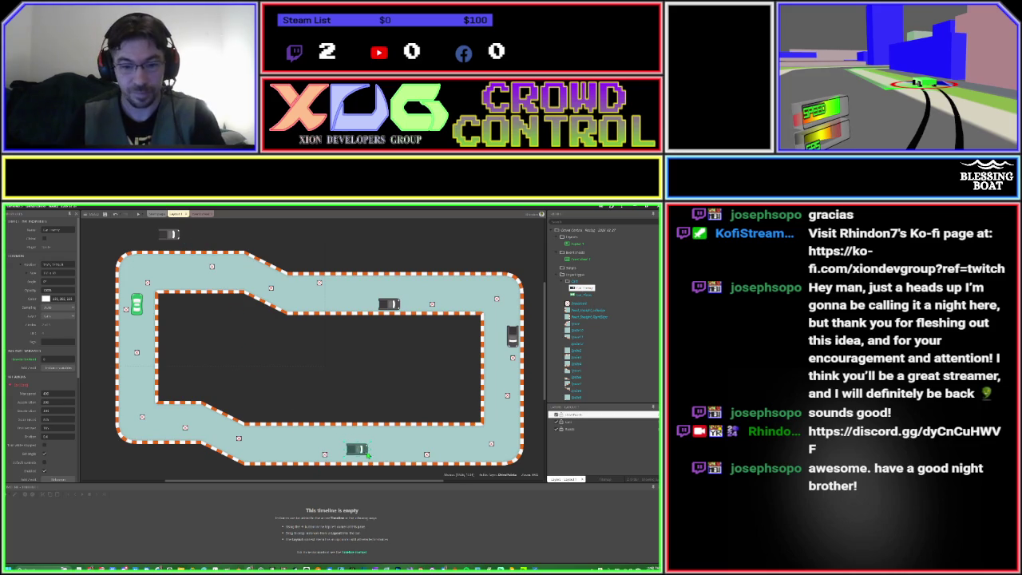
# Turn the bottom enemy car horizontal and nudge it right along the bottom straight.
pyautogui.moveTo(335, 463); pyautogui.dragTo(359, 467)
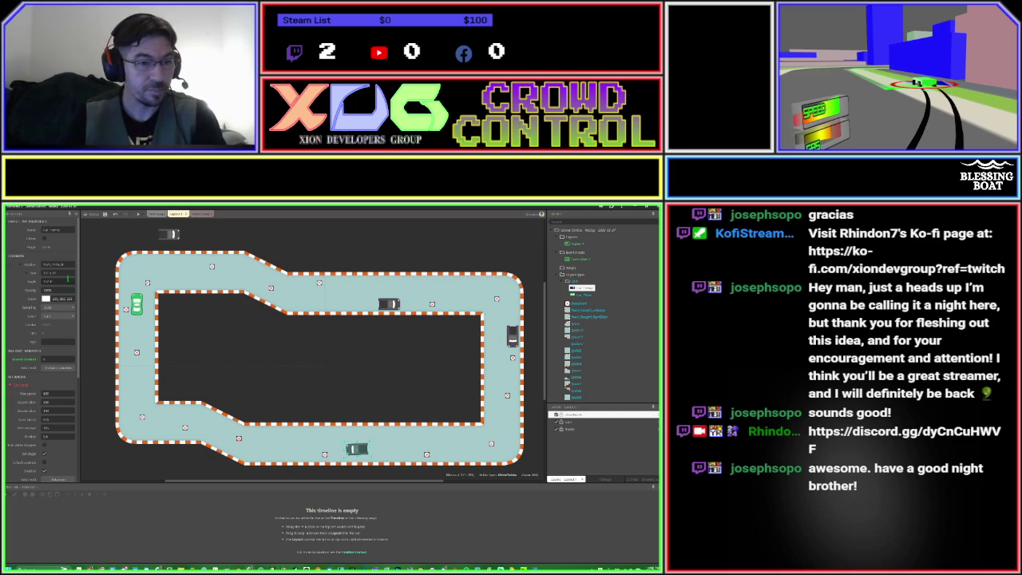
pyautogui.click(54, 281)
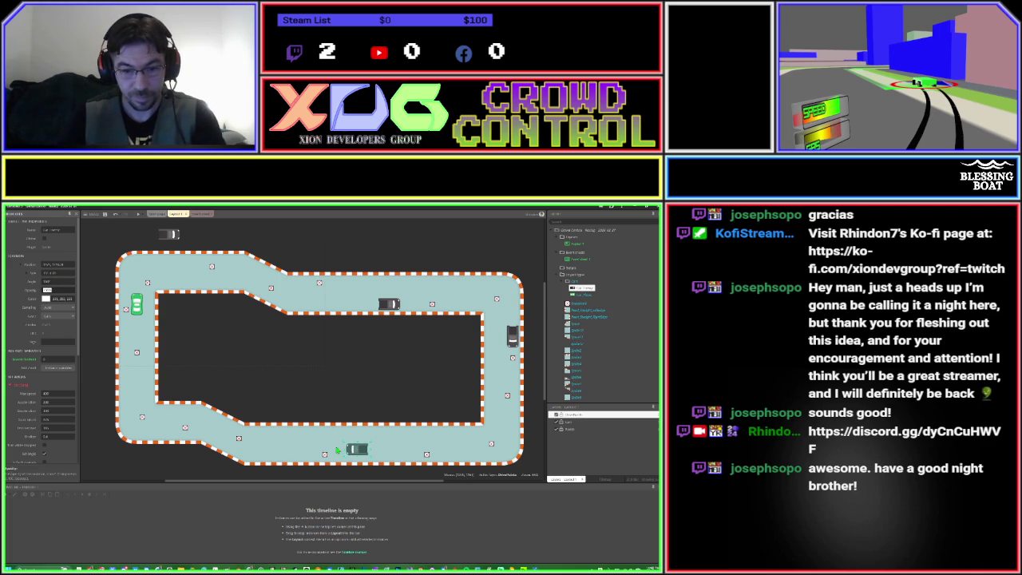
pyautogui.moveTo(360, 451); pyautogui.dragTo(372, 455)
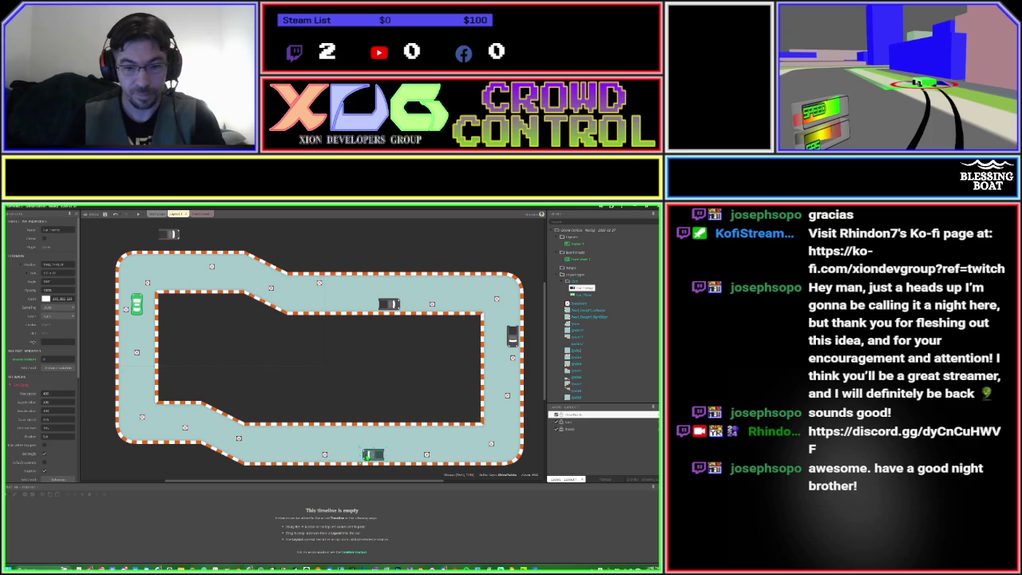
pyautogui.click(59, 358)
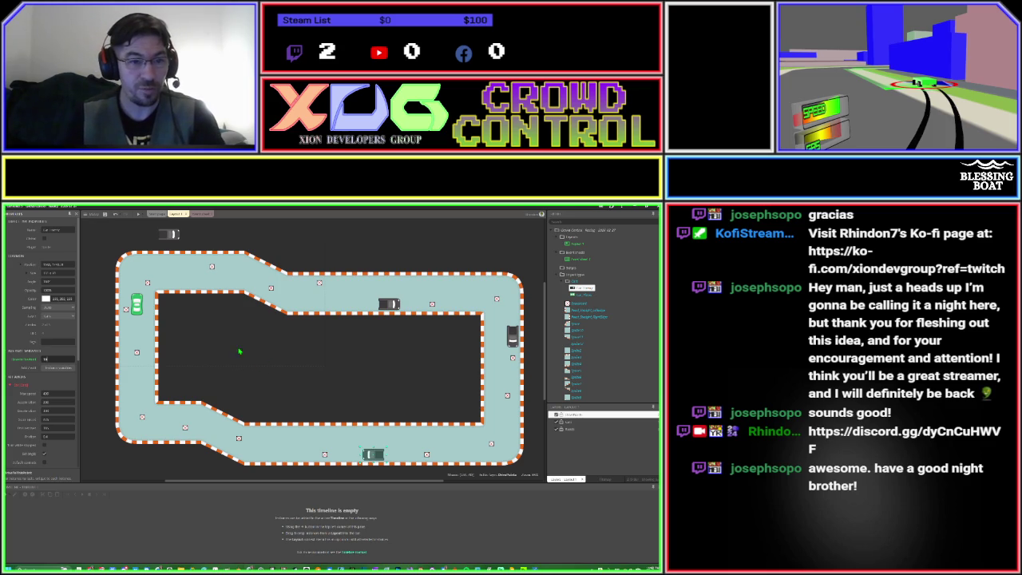
# Move the last spare car onto the left straight and set its angle to 90.
pyautogui.moveTo(170, 239)
pyautogui.mouseDown()
pyautogui.moveTo(140, 312)
pyautogui.moveTo(137, 385)
pyautogui.mouseUp()
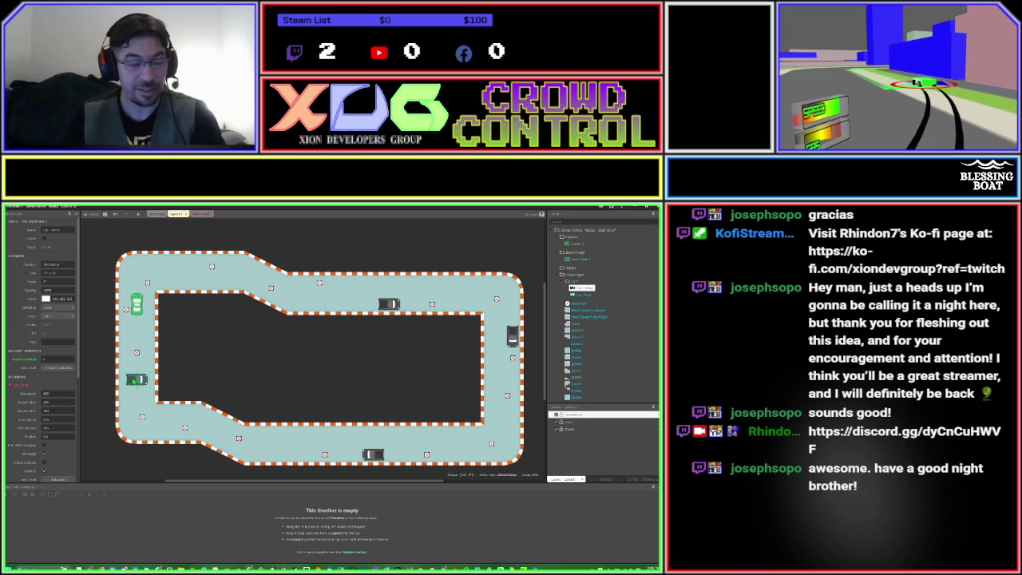
pyautogui.click(59, 282)
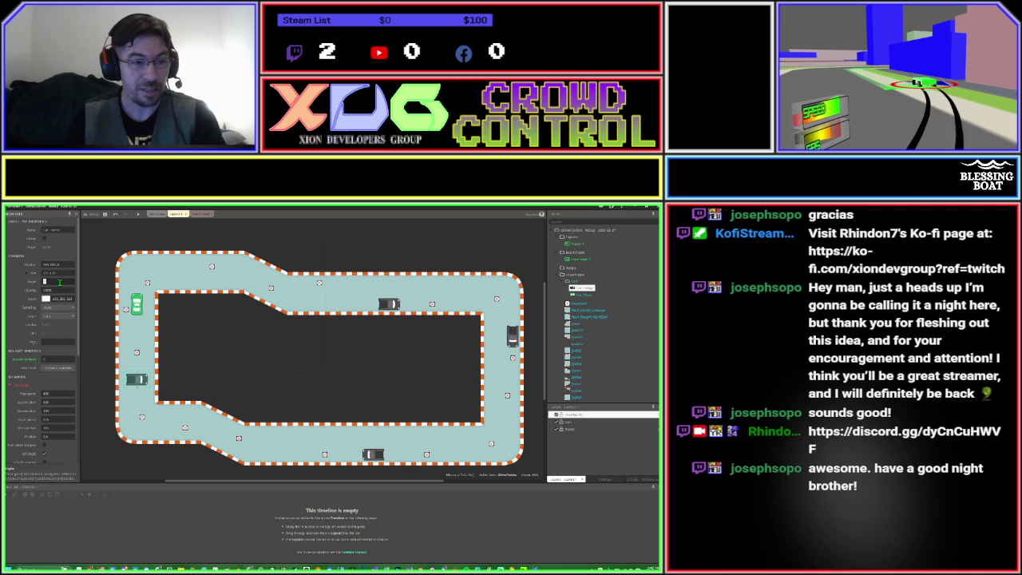
pyautogui.write('90')
pyautogui.press('Tab')
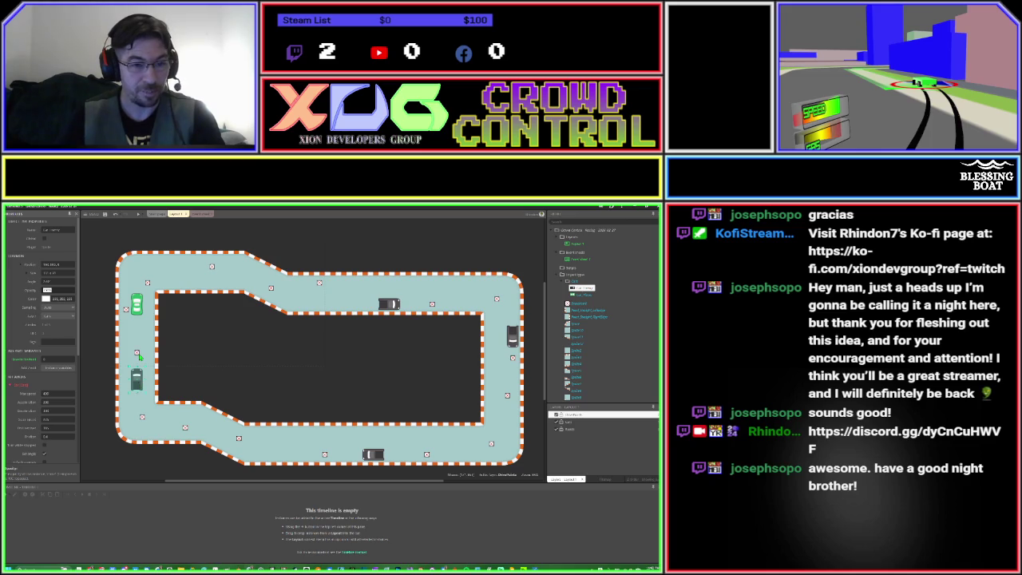
# Adjust a property of the grey left car and move the green car down beside it.
pyautogui.click(138, 354)
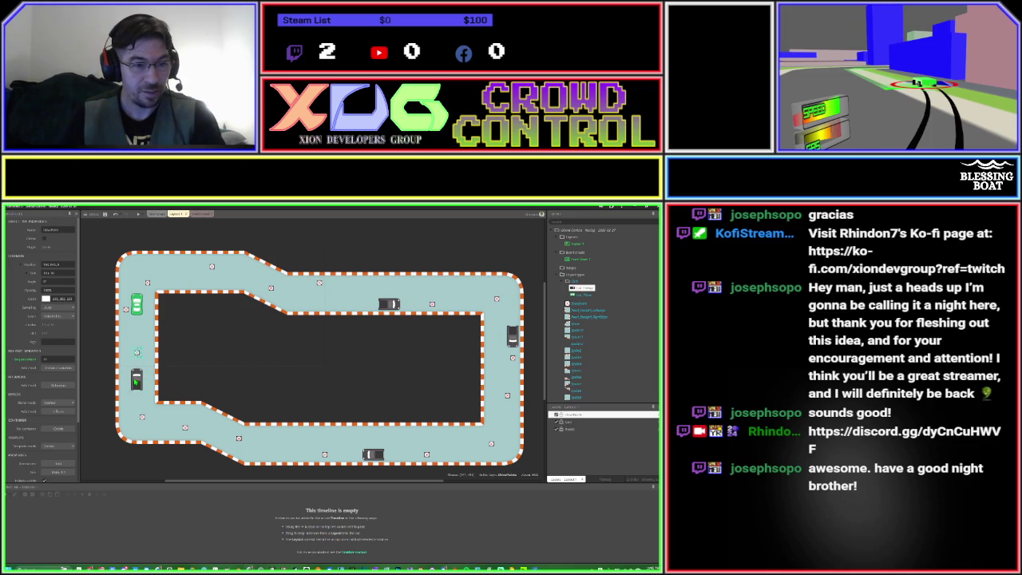
pyautogui.click(136, 382)
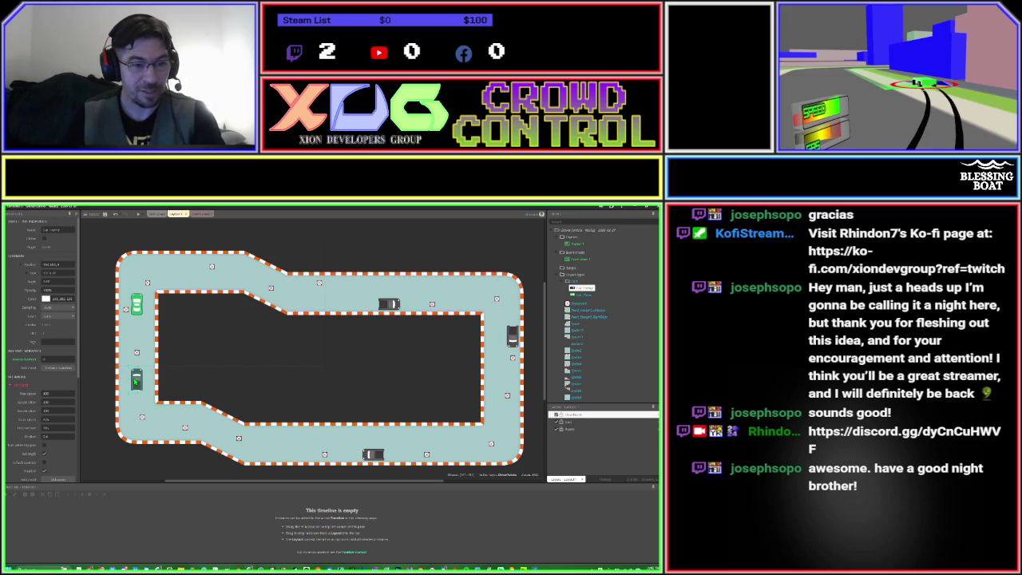
pyautogui.click(51, 359)
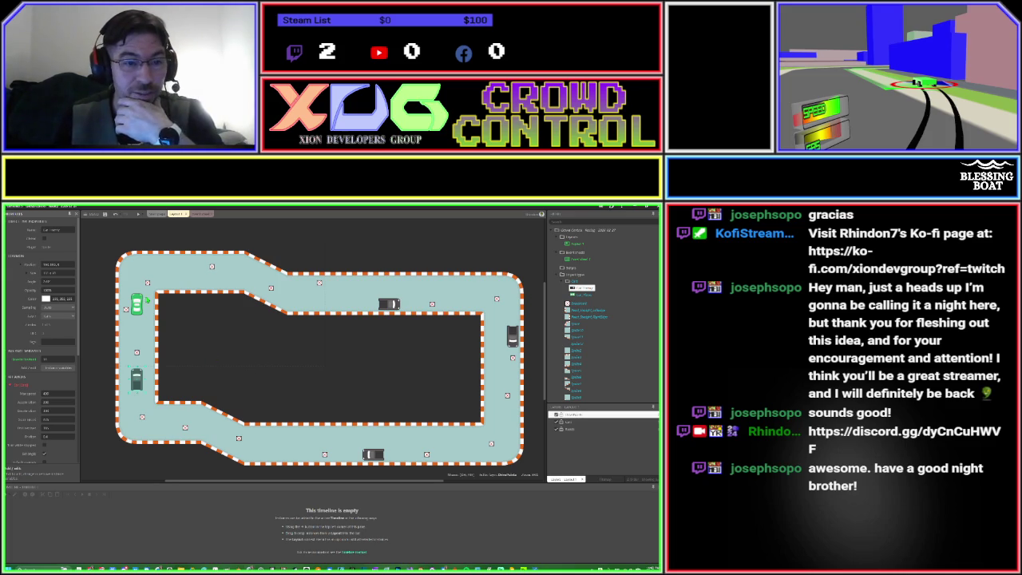
pyautogui.moveTo(137, 304)
pyautogui.mouseDown()
pyautogui.moveTo(153, 369)
pyautogui.moveTo(159, 363)
pyautogui.mouseUp()
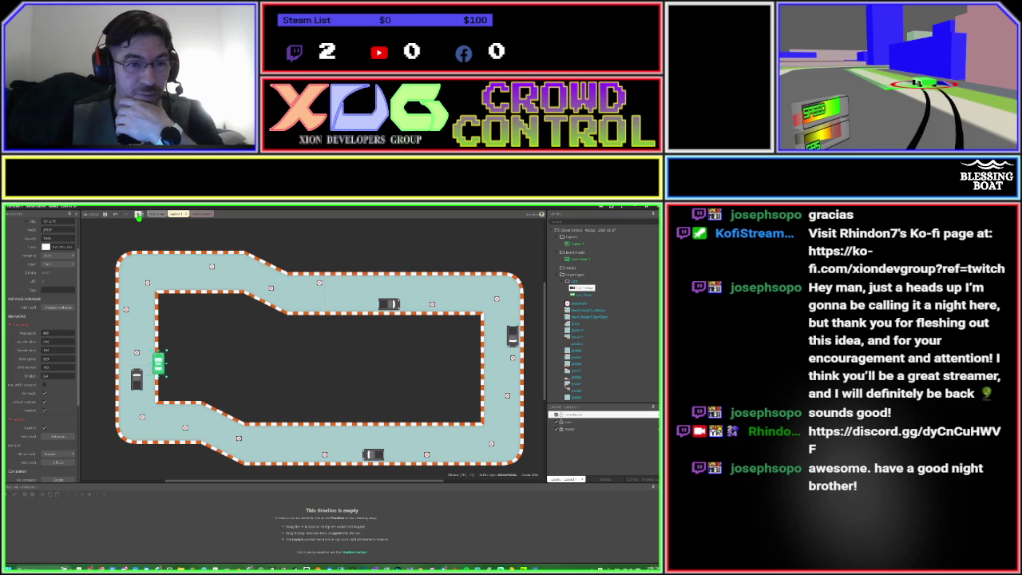
# Run a test preview of the race scene, then stop it and return to editing.
pyautogui.click(138, 216)
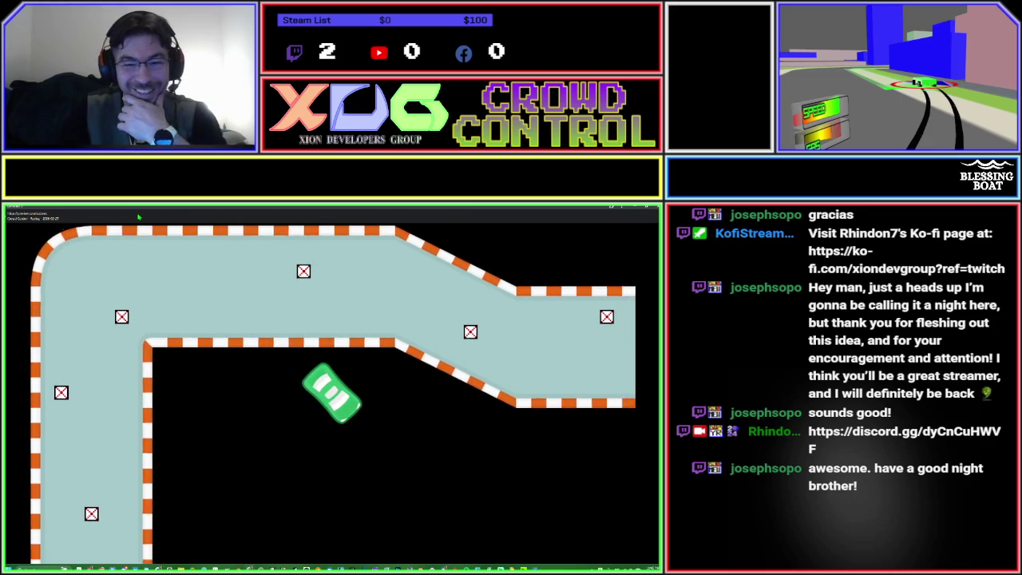
pyautogui.click(138, 216)
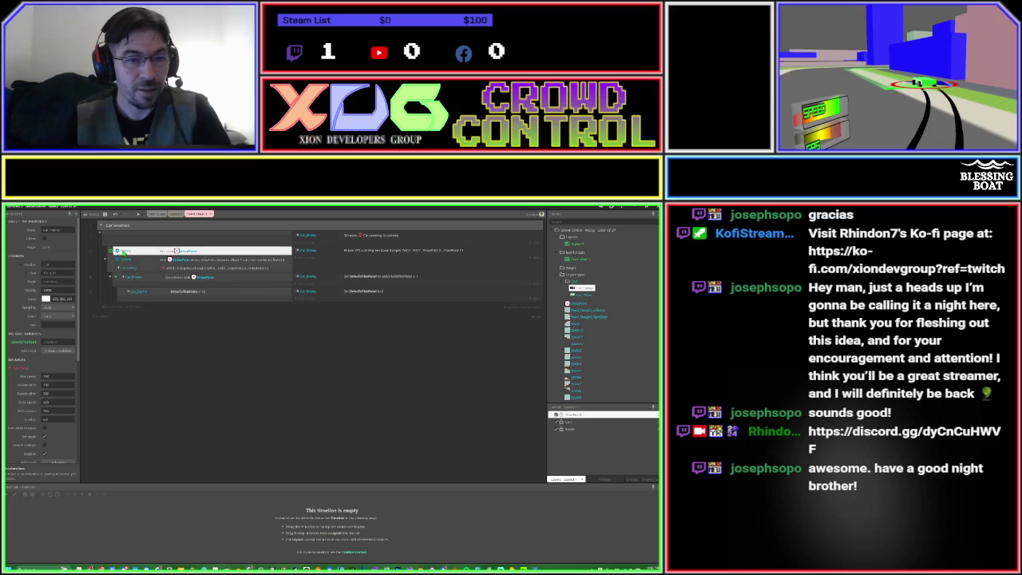
# Remove the accidentally duplicated top action without changing it.
pyautogui.hotkey('ctrl', 'd')
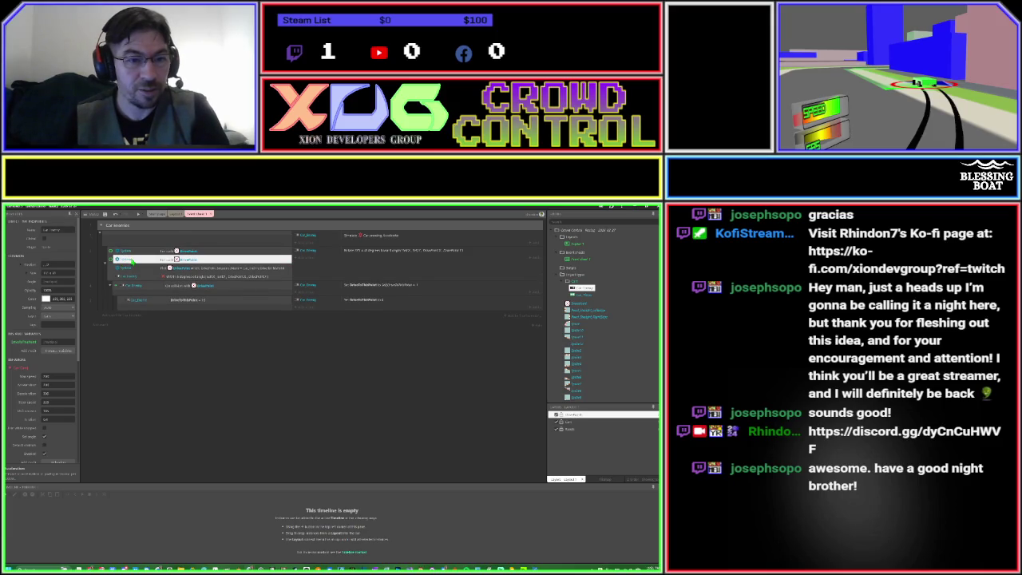
pyautogui.doubleClick(130, 261)
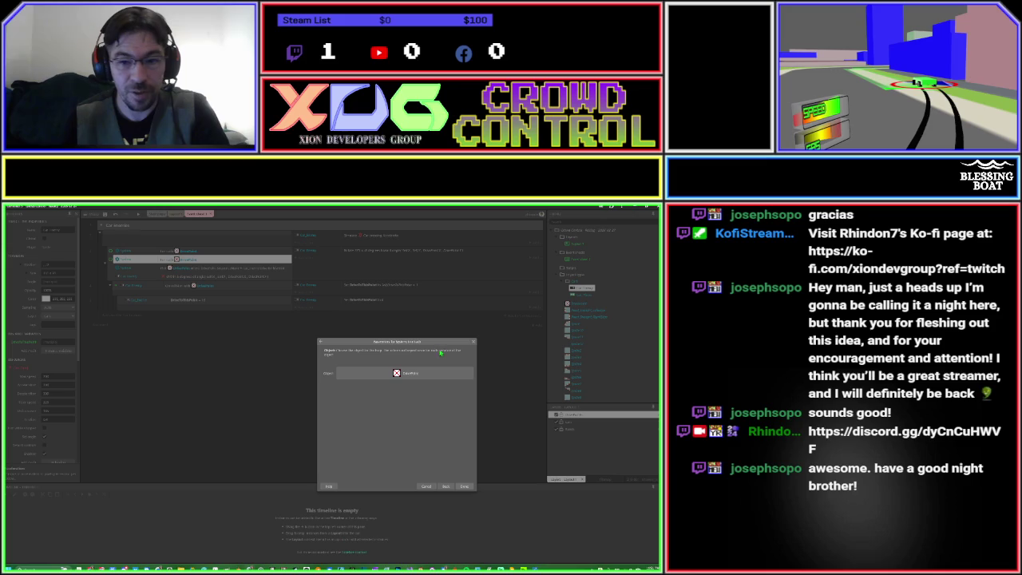
pyautogui.click(472, 341)
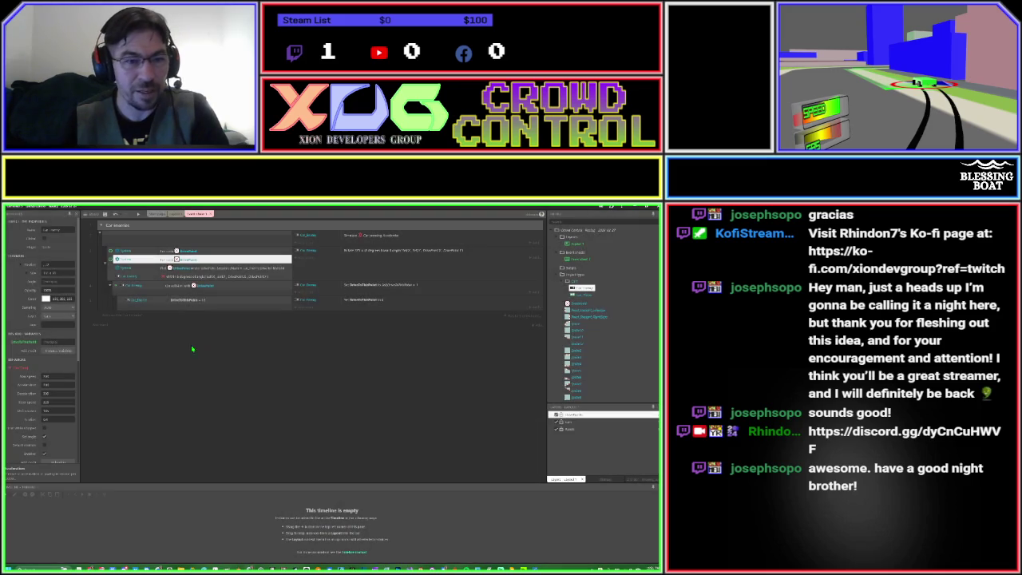
pyautogui.press('Delete')
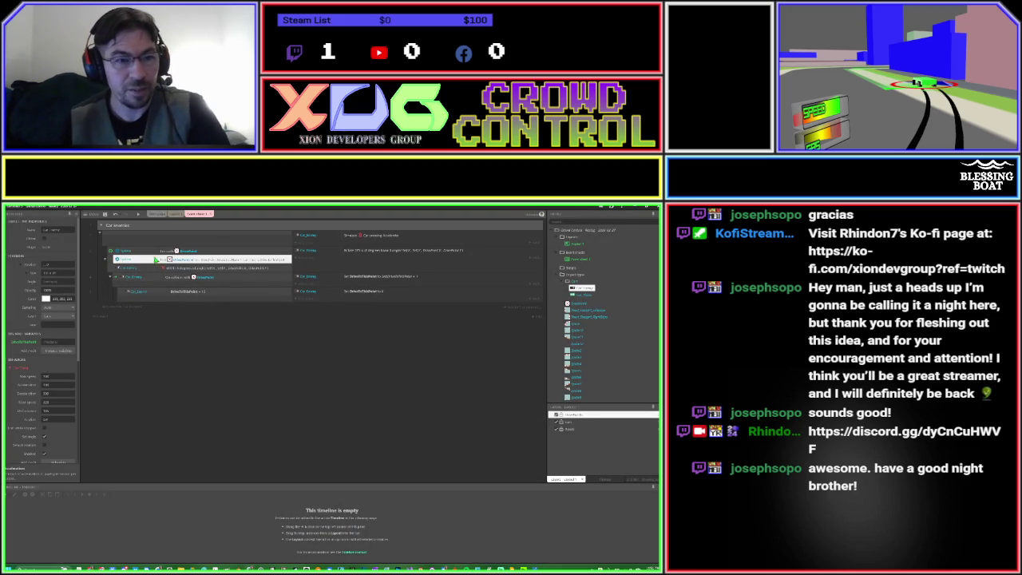
# Switch the enemy car action's object from the waypoint marker to Car_Enemy.
pyautogui.doubleClick(170, 252)
pyautogui.click(373, 374)
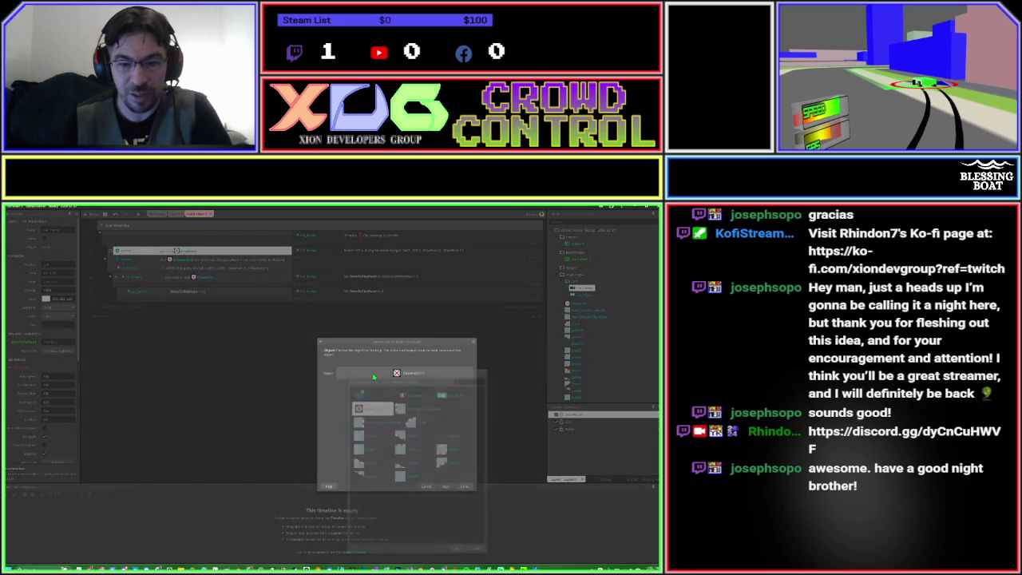
pyautogui.click(418, 437)
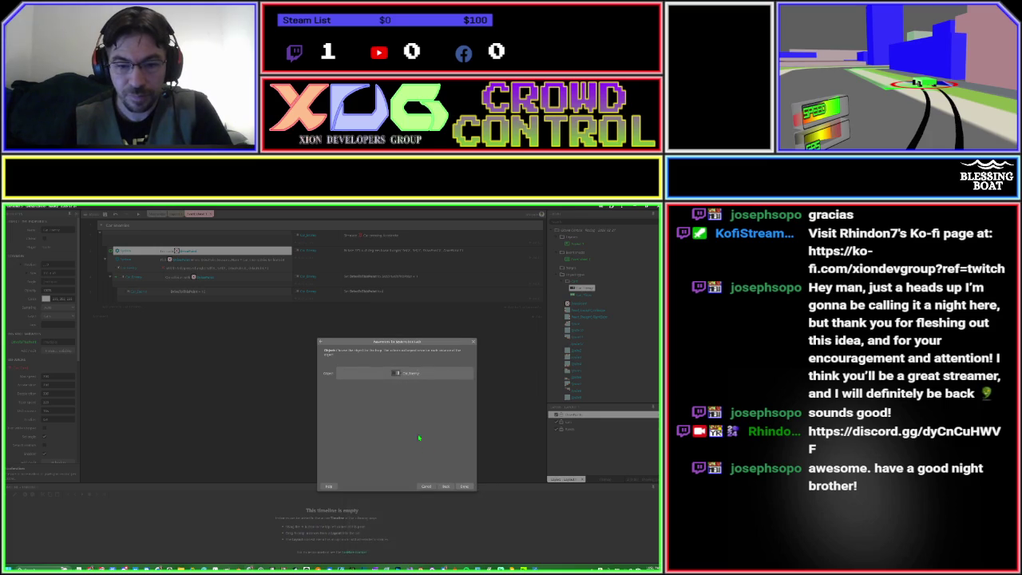
pyautogui.click(464, 485)
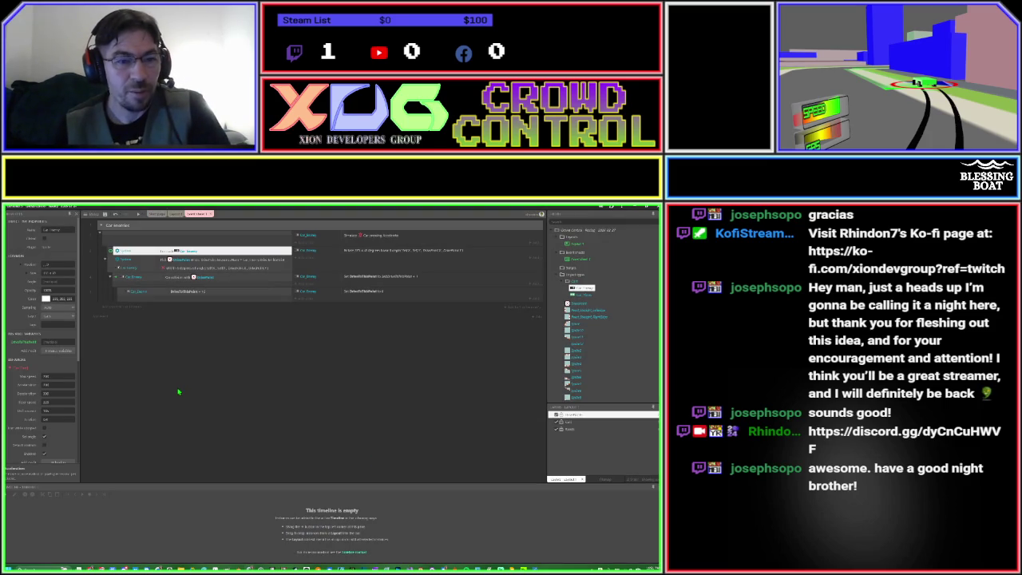
# Launch a game preview to watch the enemy cars drive beside the green car.
pyautogui.click(170, 262)
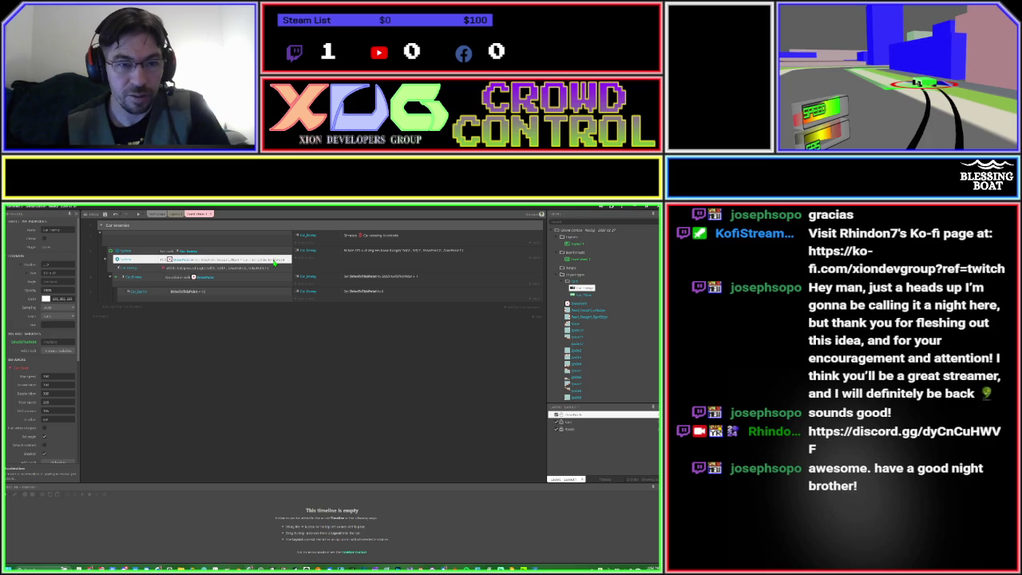
pyautogui.click(261, 362)
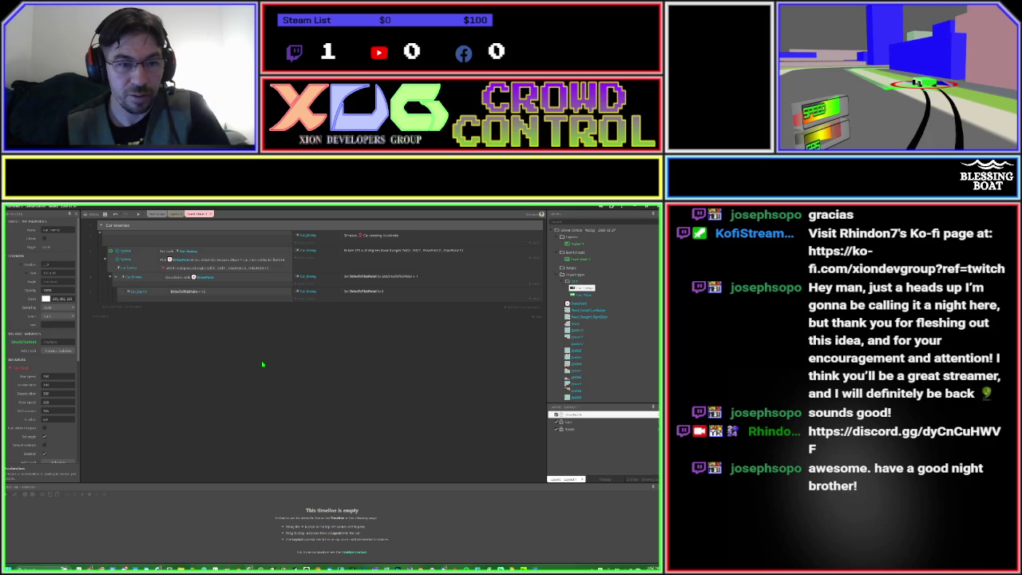
pyautogui.click(138, 216)
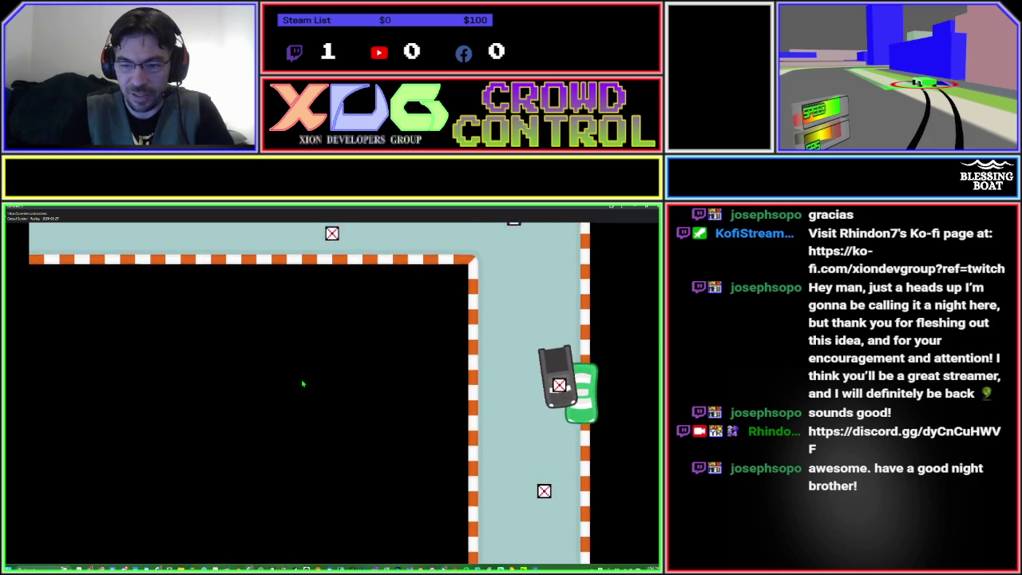
# Leave the running race preview and go back to the enemy-car events sheet.
pyautogui.hotkey('alt', 'Tab')
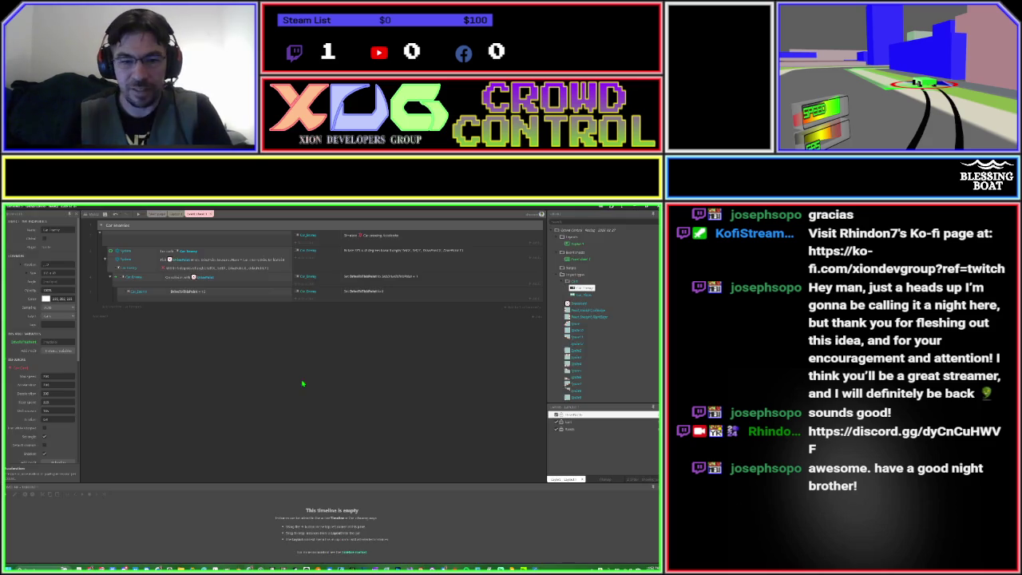
# Replace the Car_Enemy action's degrees value with 180 and relaunch the game preview.
pyautogui.doubleClick(367, 252)
pyautogui.write('-15*dt')
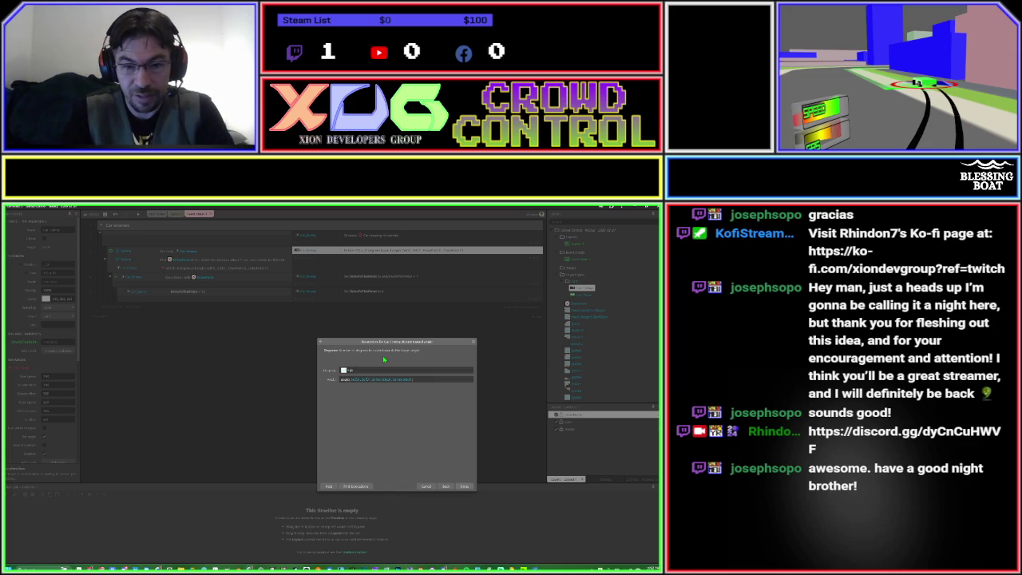
pyautogui.write('180')
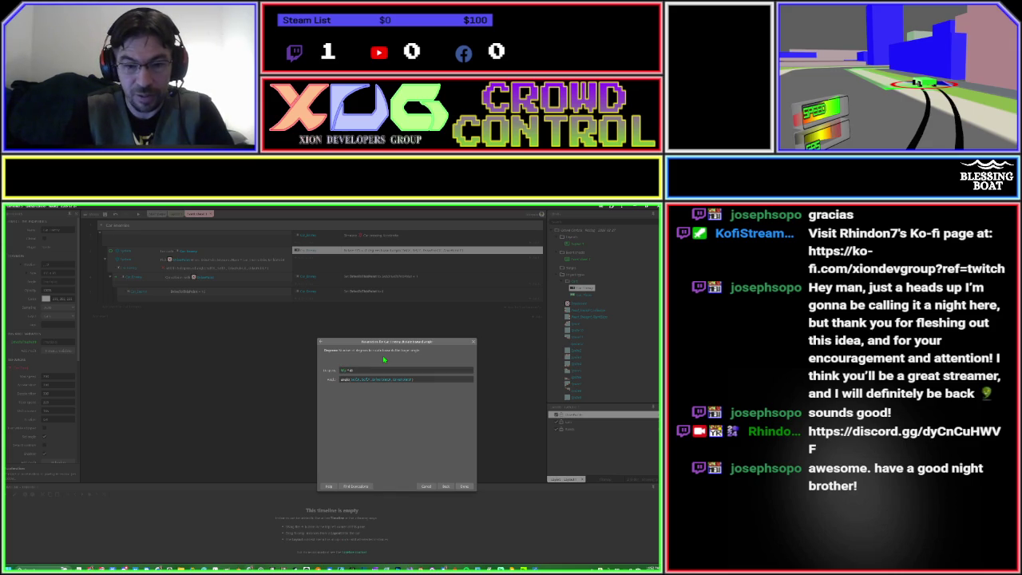
pyautogui.press('Return')
pyautogui.hotkey('ctrl', 'Return')
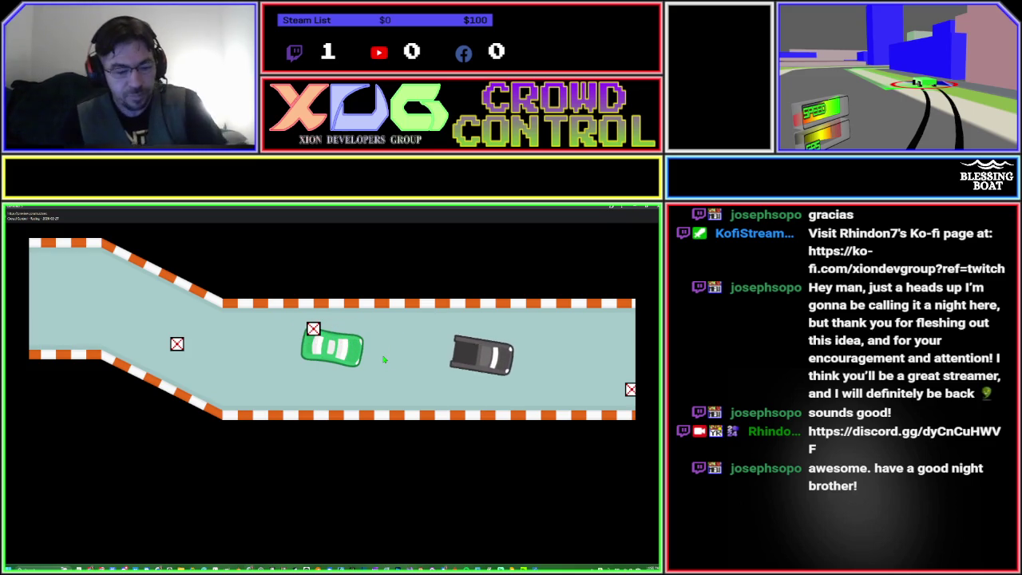
pyautogui.hotkey('alt', 'F4')
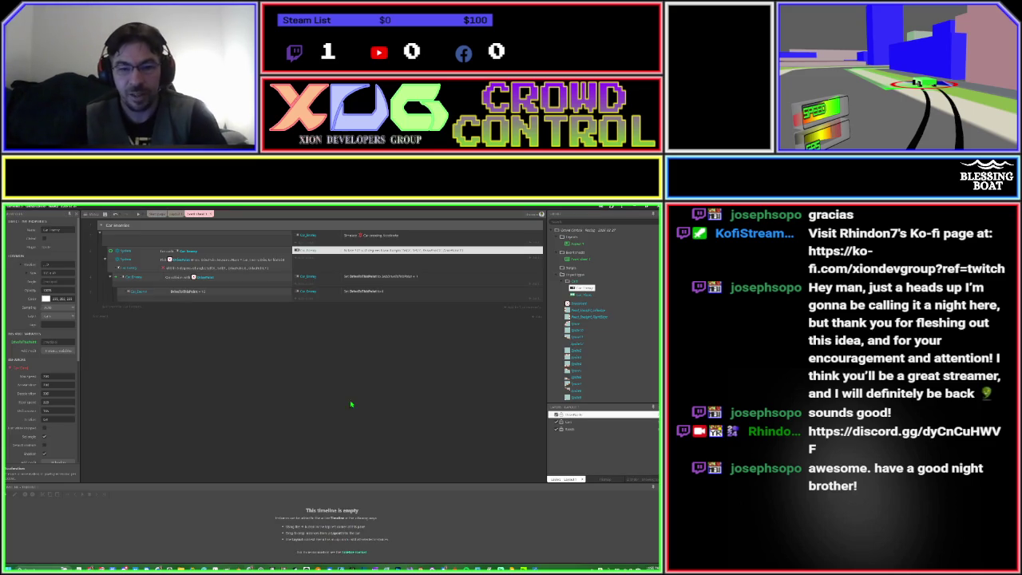
# Save the project, view the waypoint object's properties, and return to the race-track layout.
pyautogui.press('F5')
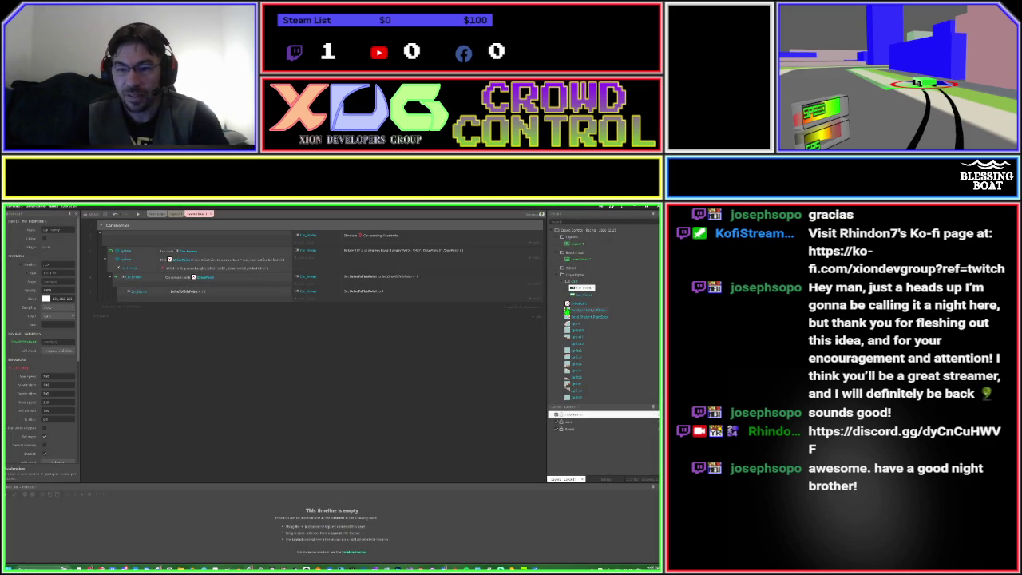
pyautogui.click(576, 303)
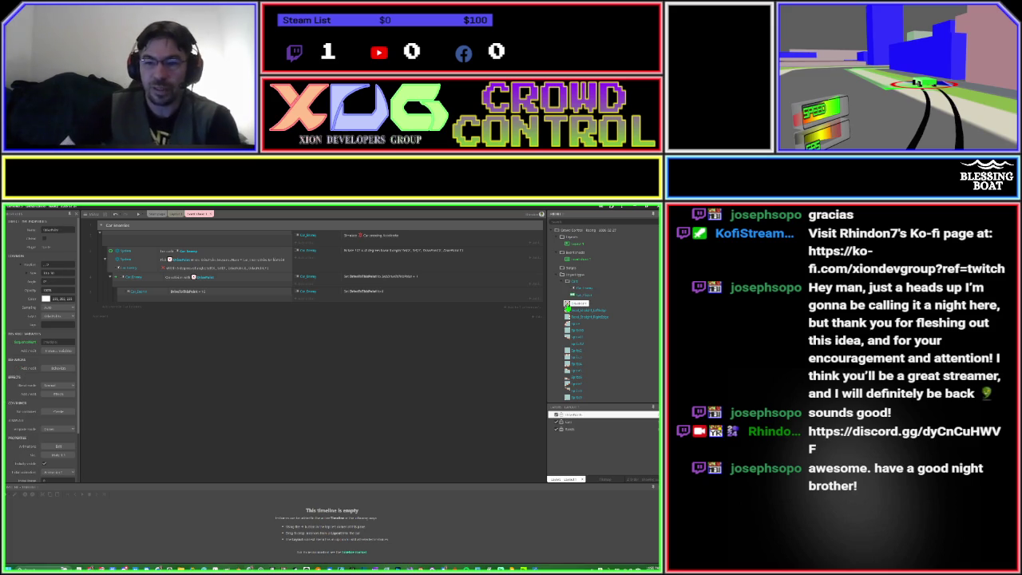
pyautogui.click(175, 215)
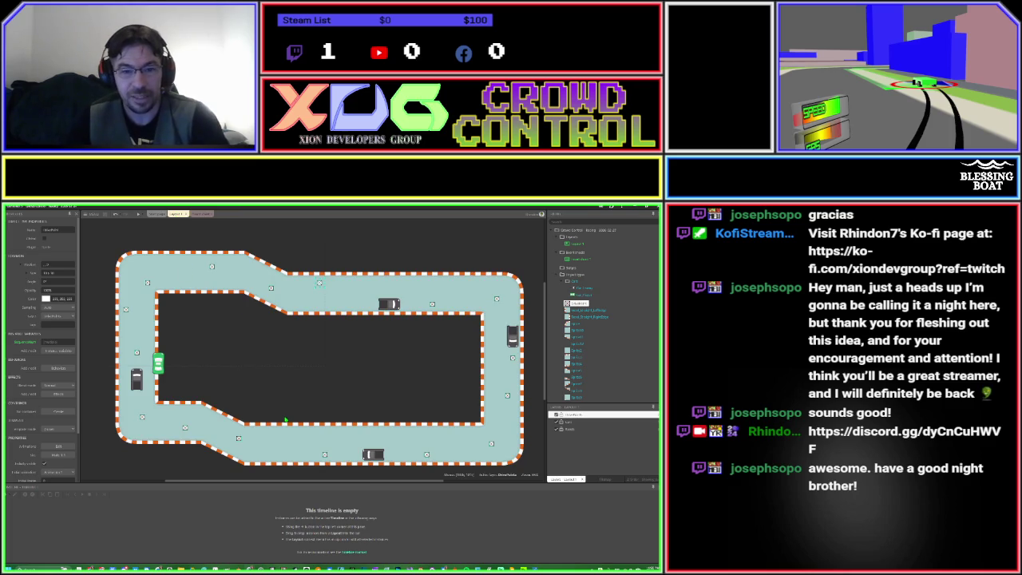
# Inspect the layout properties and two waypoint marker instances on the track.
pyautogui.click(293, 385)
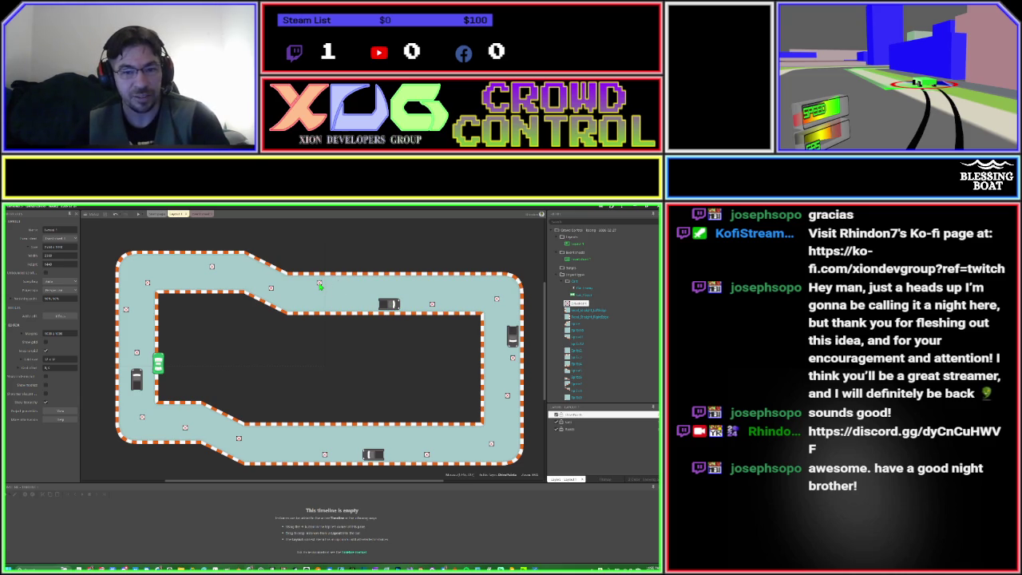
pyautogui.click(128, 312)
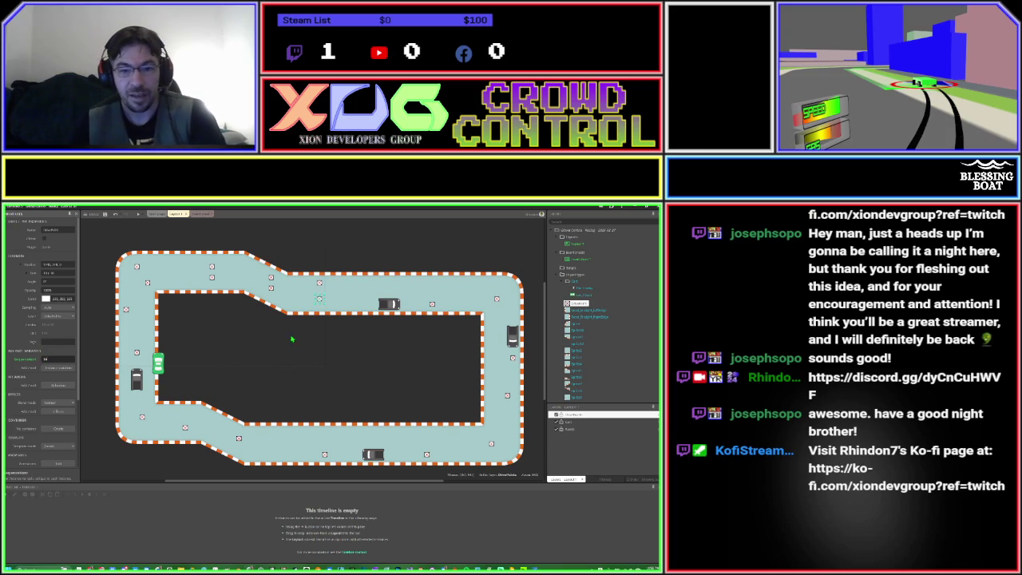
pyautogui.click(319, 299)
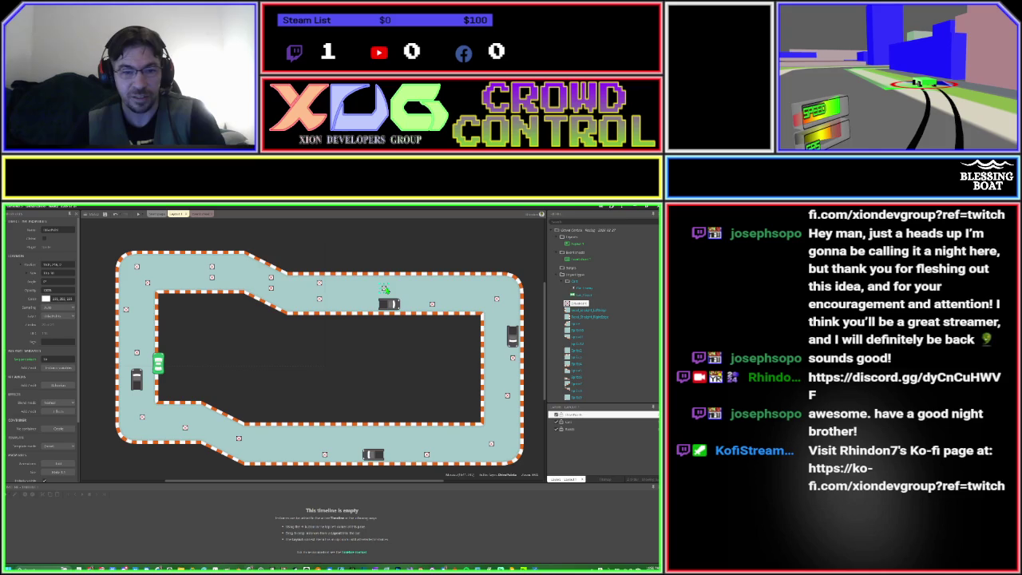
# Move the marker near the track's top-right further right along the top straight.
pyautogui.click(52, 360)
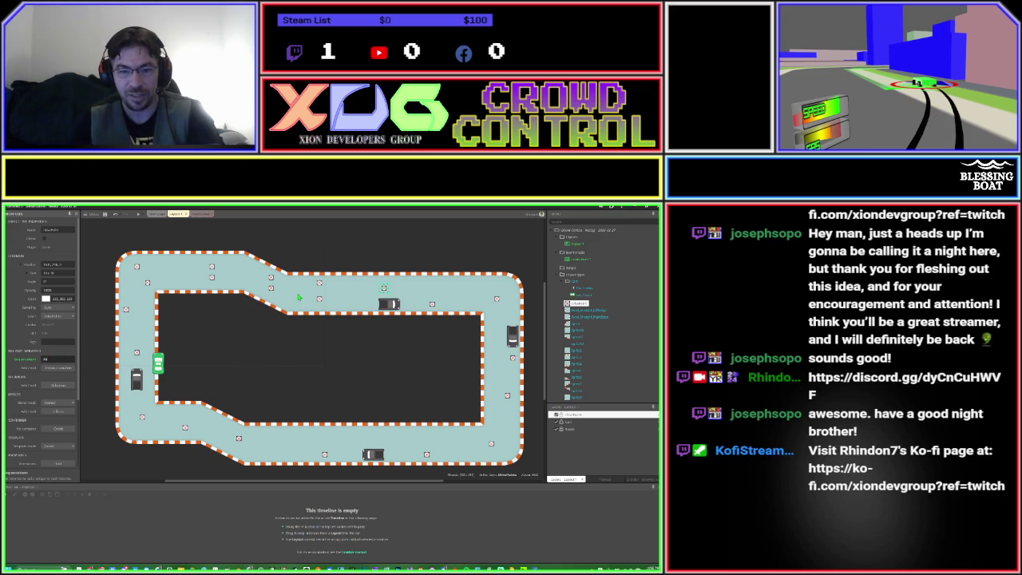
pyautogui.click(384, 287)
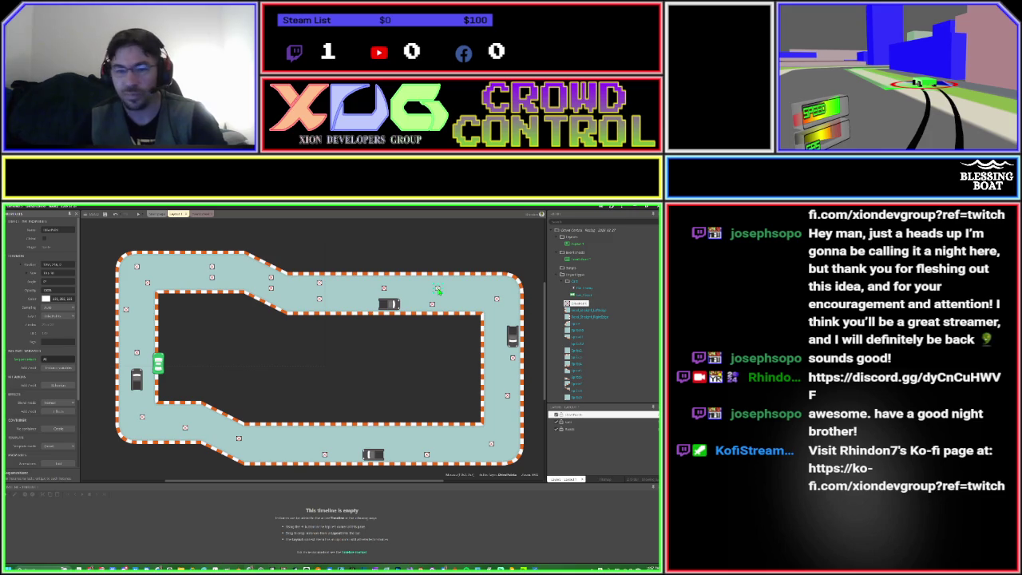
pyautogui.click(438, 290)
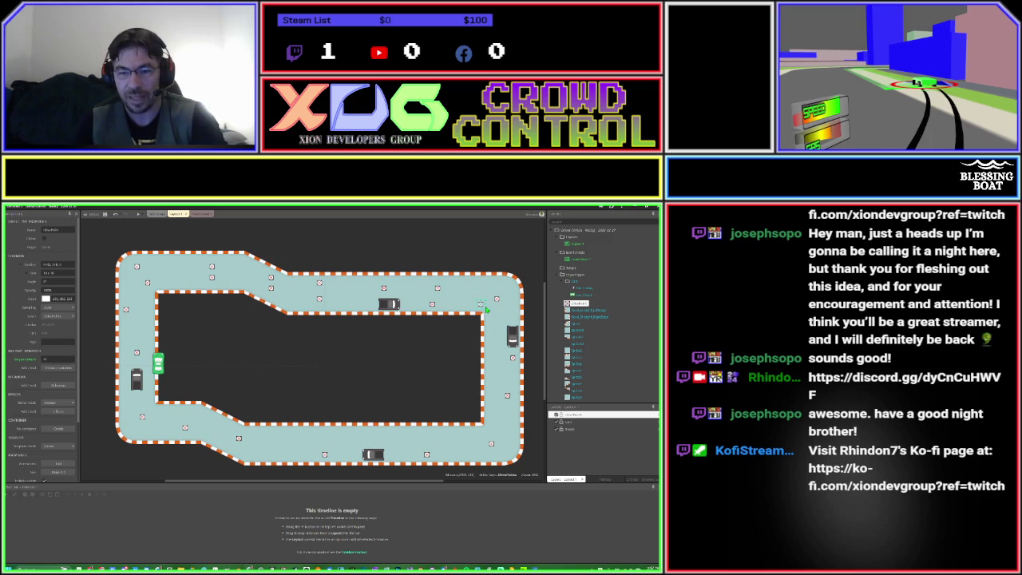
pyautogui.moveTo(485, 306); pyautogui.dragTo(508, 316)
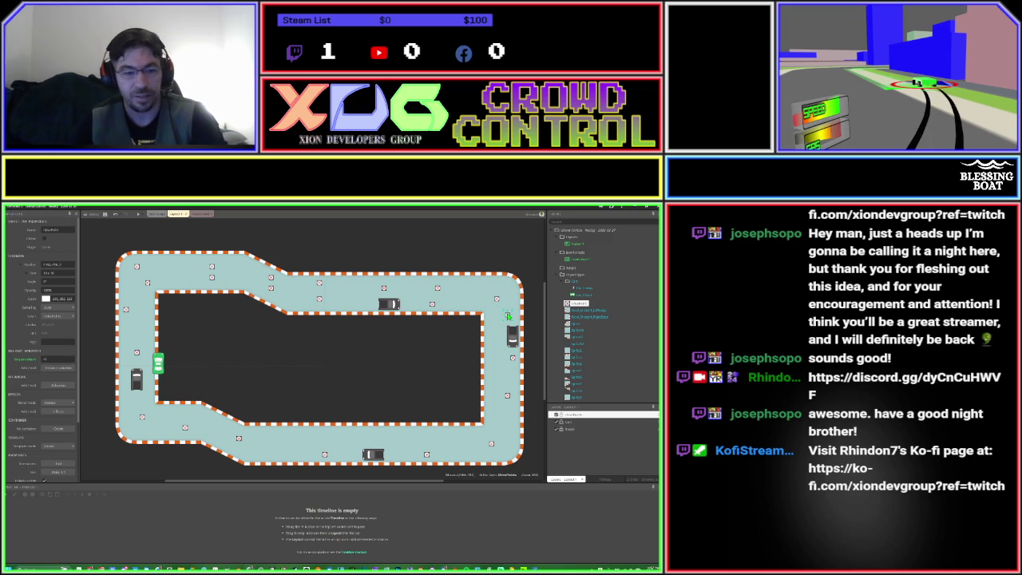
# Drag the green marker down the track's right side and set its waypoint number to 4.
pyautogui.click(45, 359)
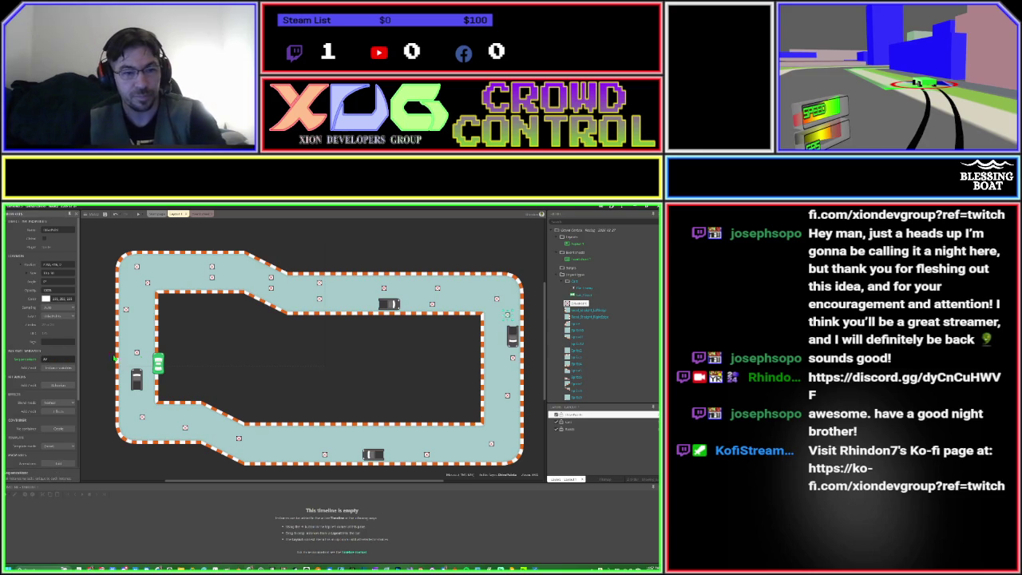
pyautogui.click(508, 318)
pyautogui.moveTo(507, 317); pyautogui.dragTo(494, 363)
pyautogui.doubleClick(58, 359)
pyautogui.write('45')
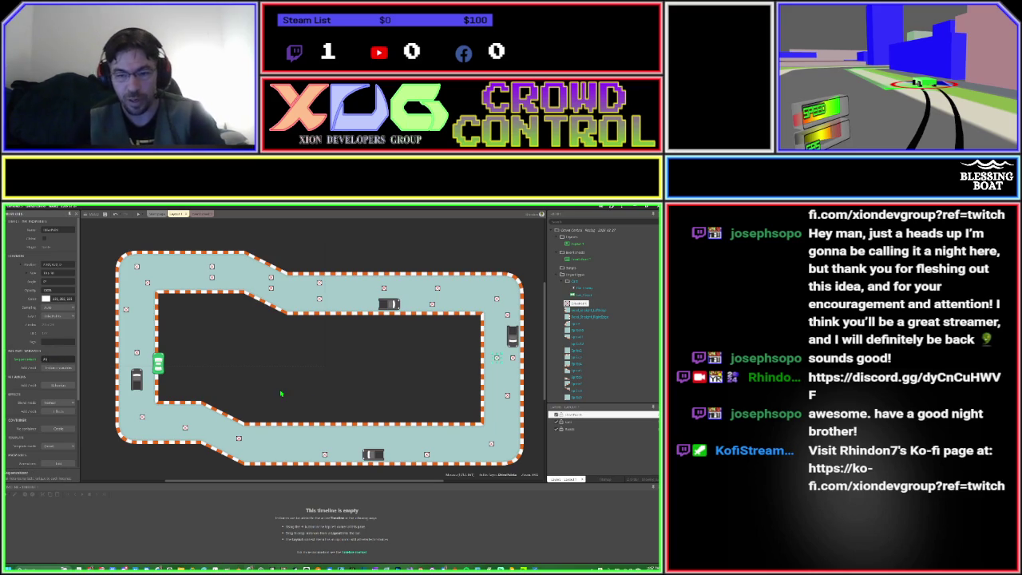
pyautogui.press('BackSpace')
pyautogui.press('Return')
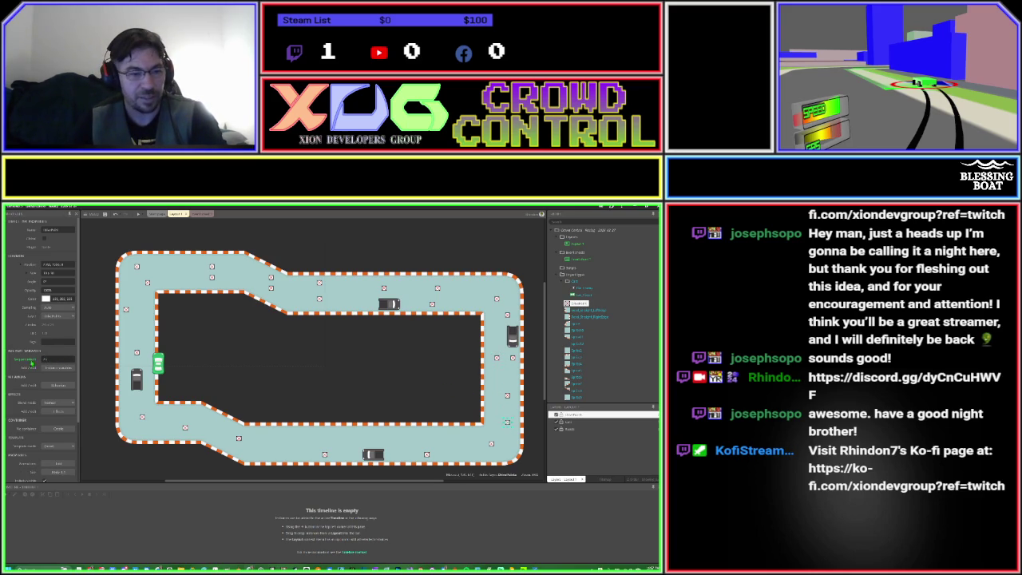
pyautogui.click(62, 360)
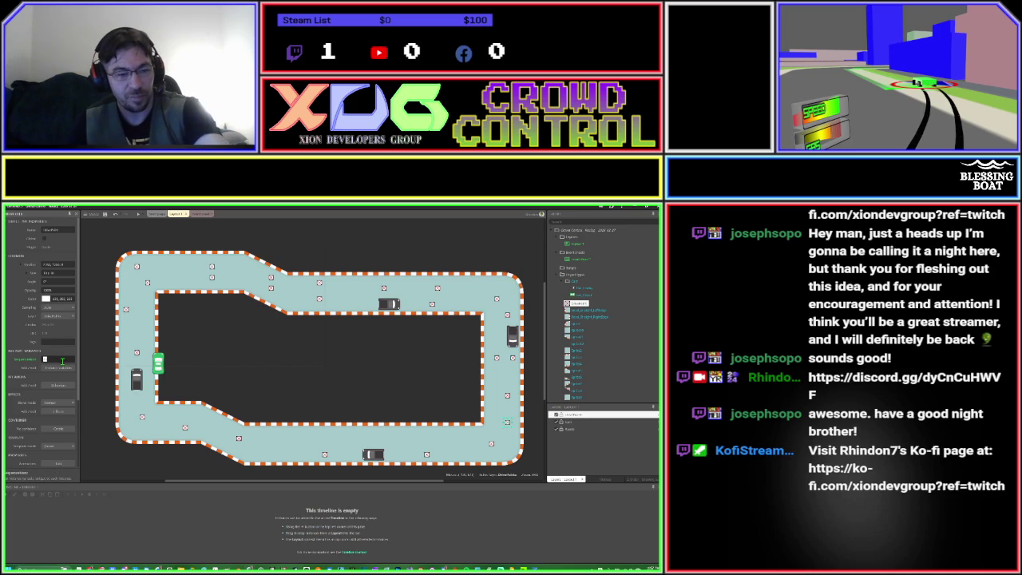
# Commit waypoint number 45 and move a marker around the bottom-right corner.
pyautogui.write('45')
pyautogui.press('Return')
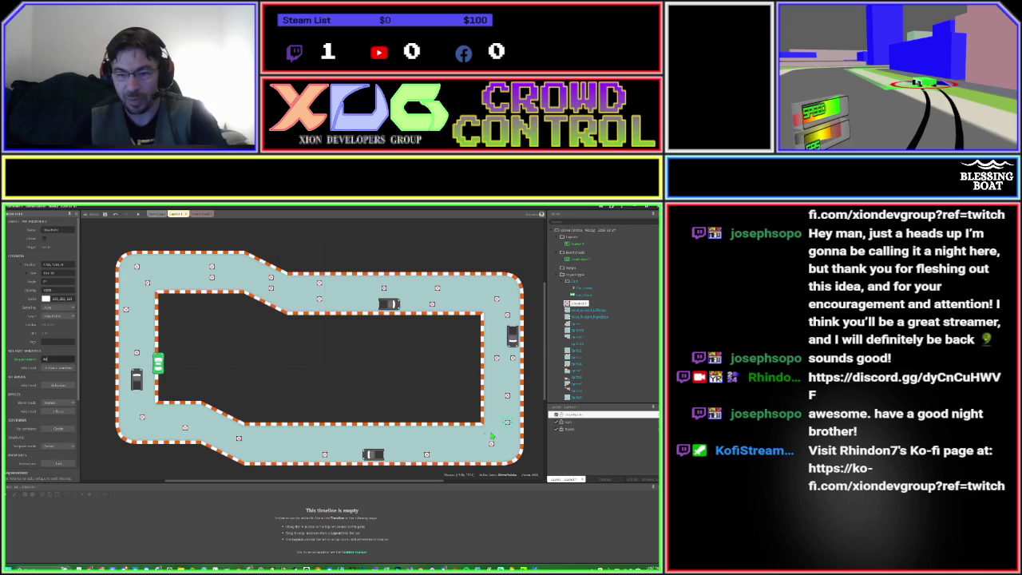
pyautogui.click(507, 424)
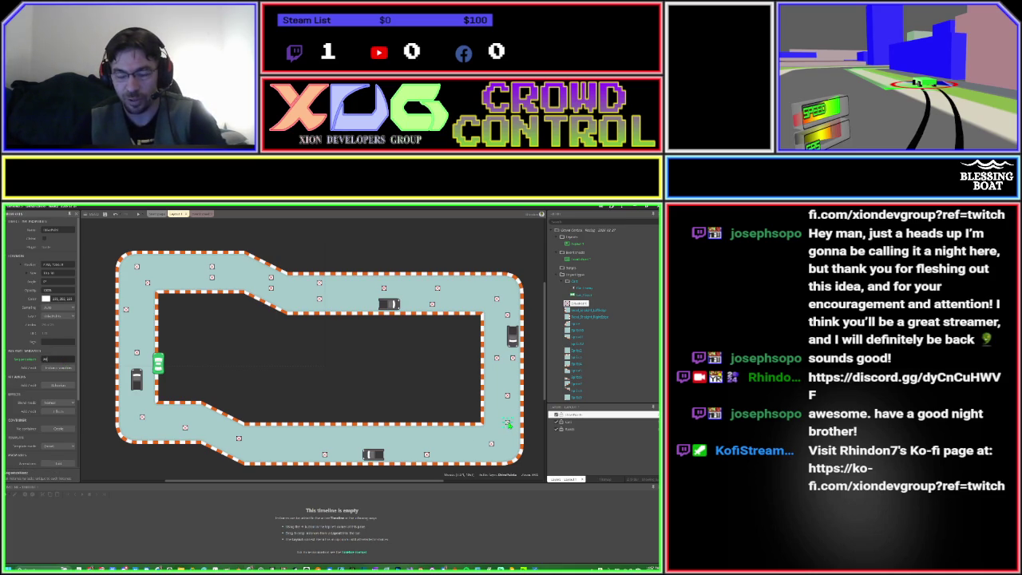
pyautogui.moveTo(508, 425)
pyautogui.mouseDown()
pyautogui.moveTo(477, 441)
pyautogui.moveTo(453, 439)
pyautogui.mouseUp()
pyautogui.click(56, 359)
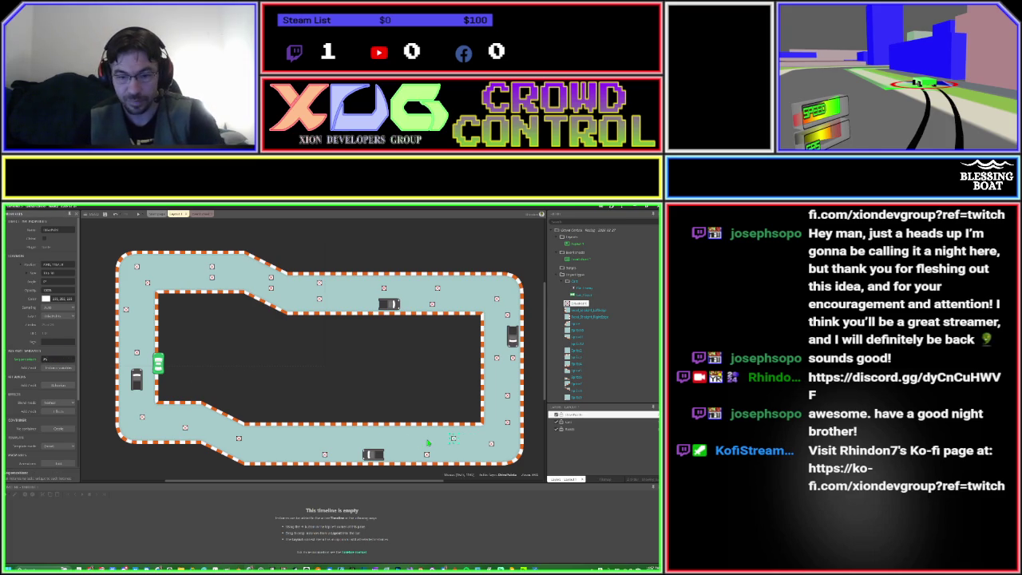
# Place markers left along the bottom straight, numbering them 40 and entering AB on a copy.
pyautogui.click(452, 440)
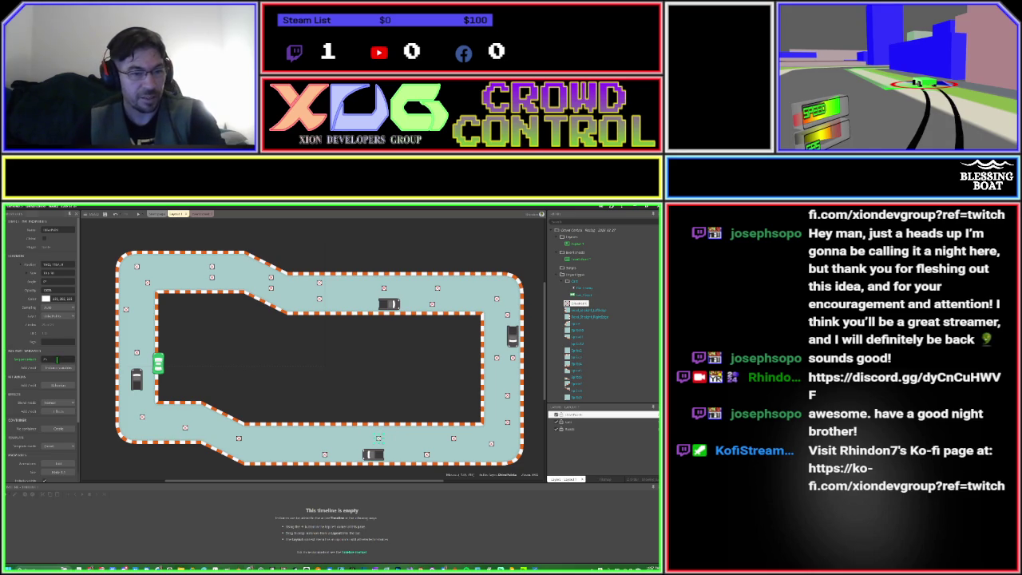
pyautogui.write('40')
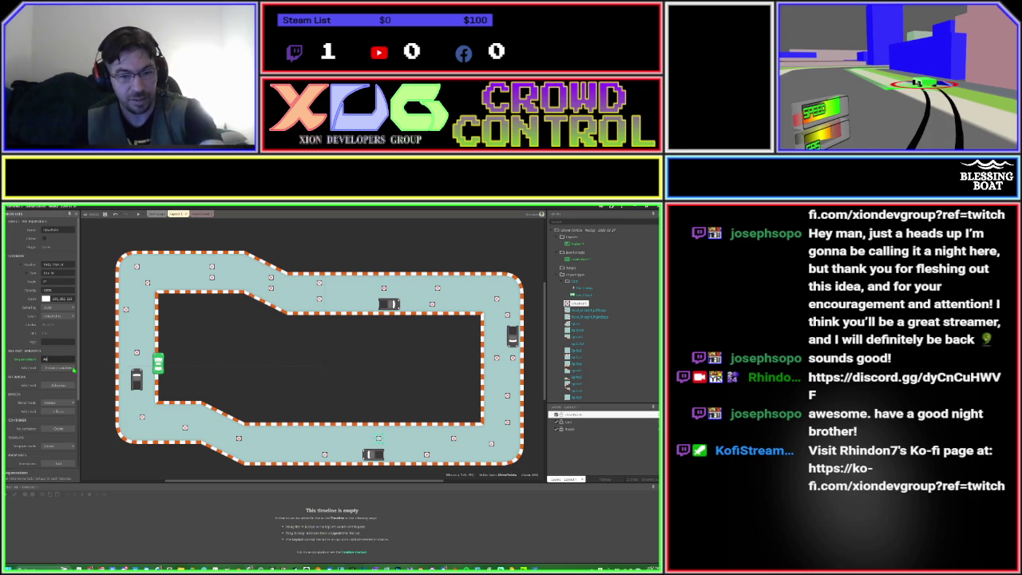
pyautogui.moveTo(380, 439); pyautogui.dragTo(288, 439)
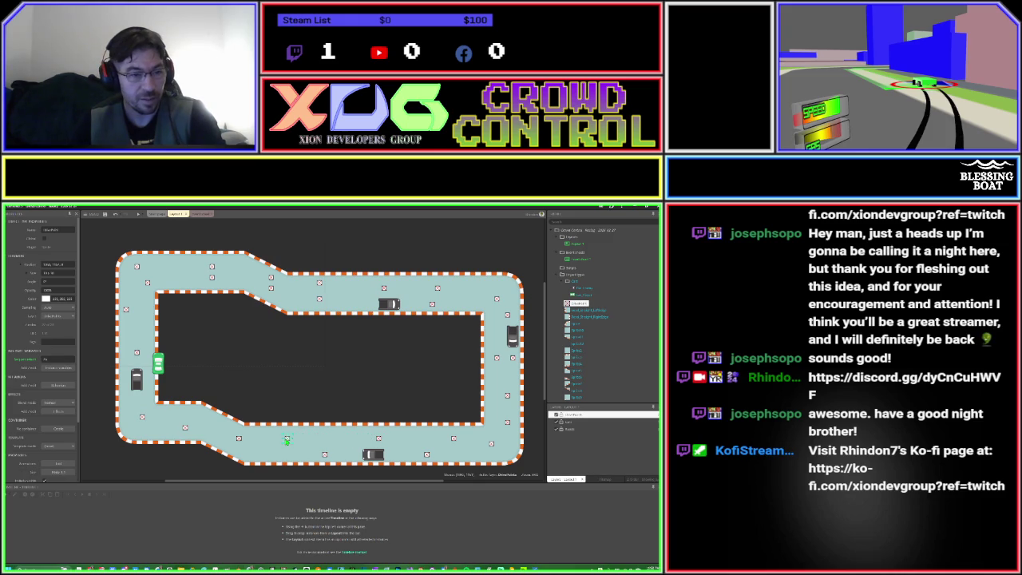
pyautogui.click(55, 361)
pyautogui.write('40')
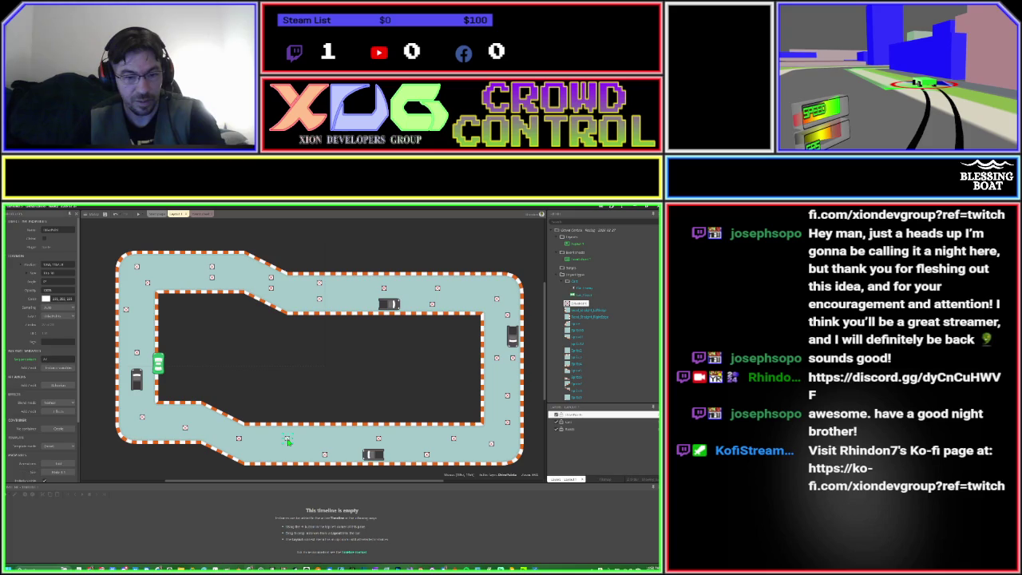
pyautogui.moveTo(288, 442)
pyautogui.mouseDown()
pyautogui.moveTo(213, 428)
pyautogui.moveTo(200, 413)
pyautogui.moveTo(226, 447)
pyautogui.mouseUp()
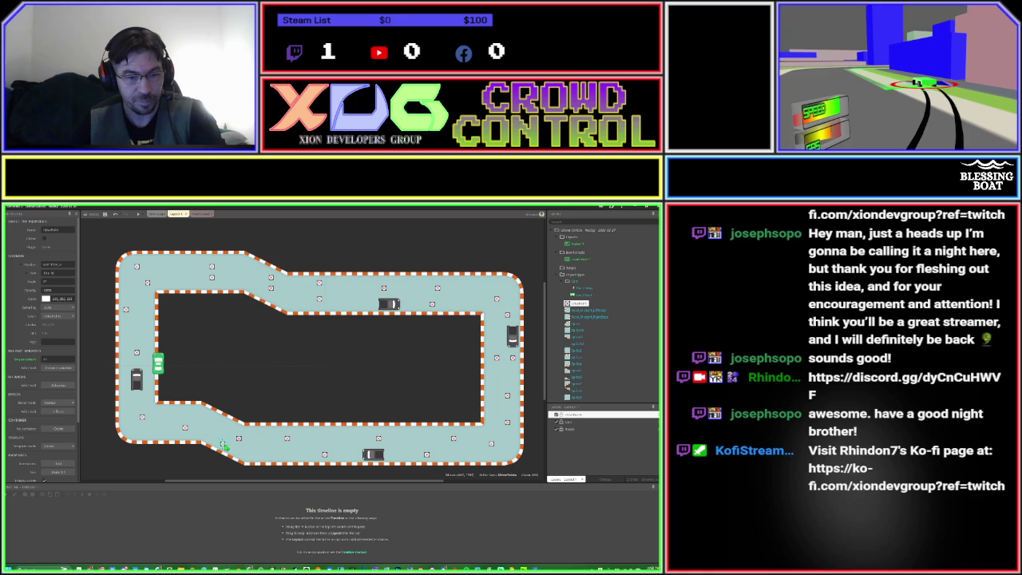
pyautogui.click(57, 358)
pyautogui.write('AB')
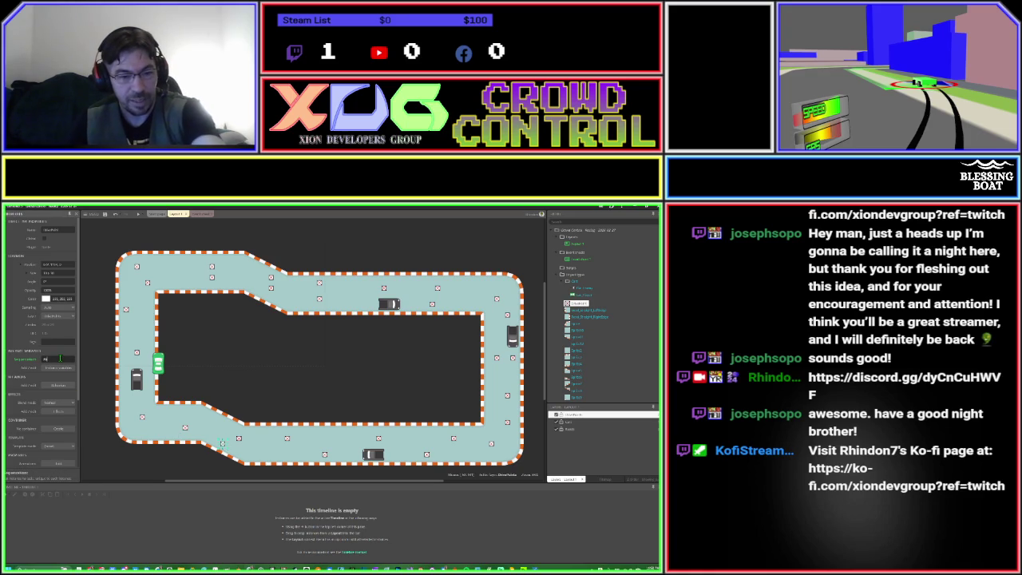
pyautogui.press('Return')
# Place markers at the bottom-left corner and up the left side, numbering one 10.
pyautogui.moveTo(222, 445); pyautogui.dragTo(158, 416)
pyautogui.click(54, 358)
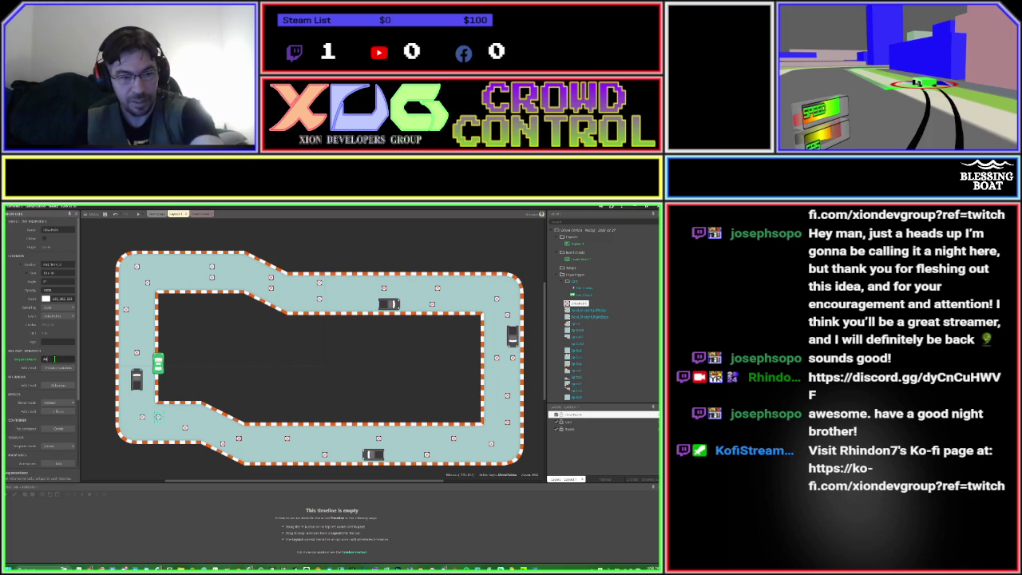
pyautogui.click(158, 419)
pyautogui.moveTo(158, 419); pyautogui.dragTo(126, 365)
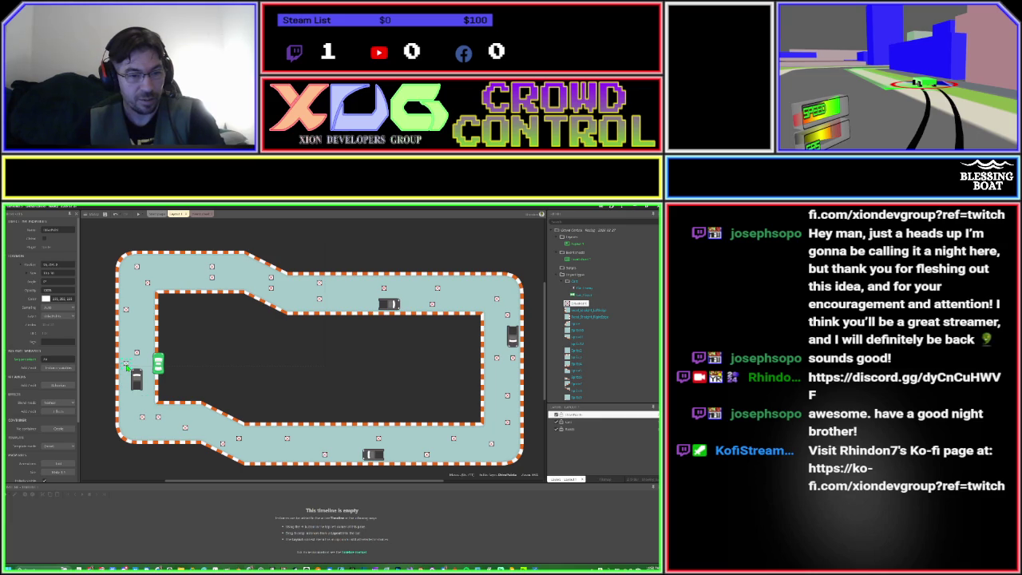
pyautogui.click(61, 361)
pyautogui.write('10')
pyautogui.click(136, 353)
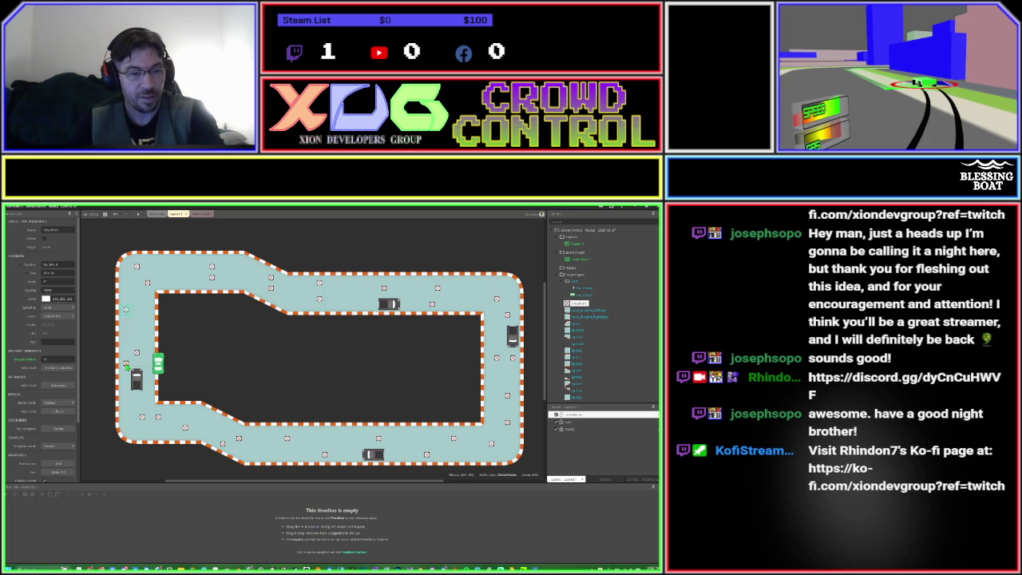
pyautogui.click(147, 282)
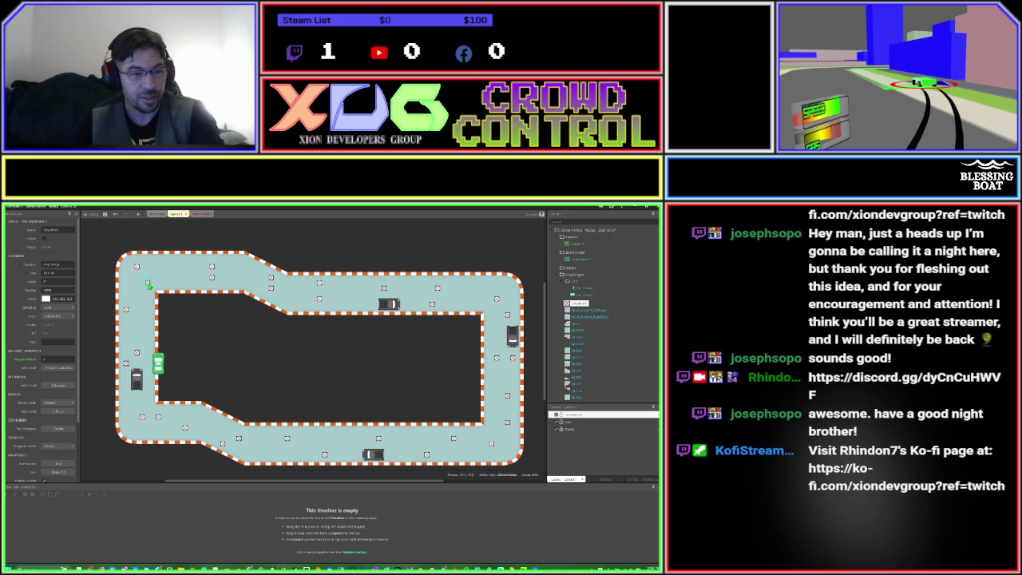
pyautogui.click(201, 214)
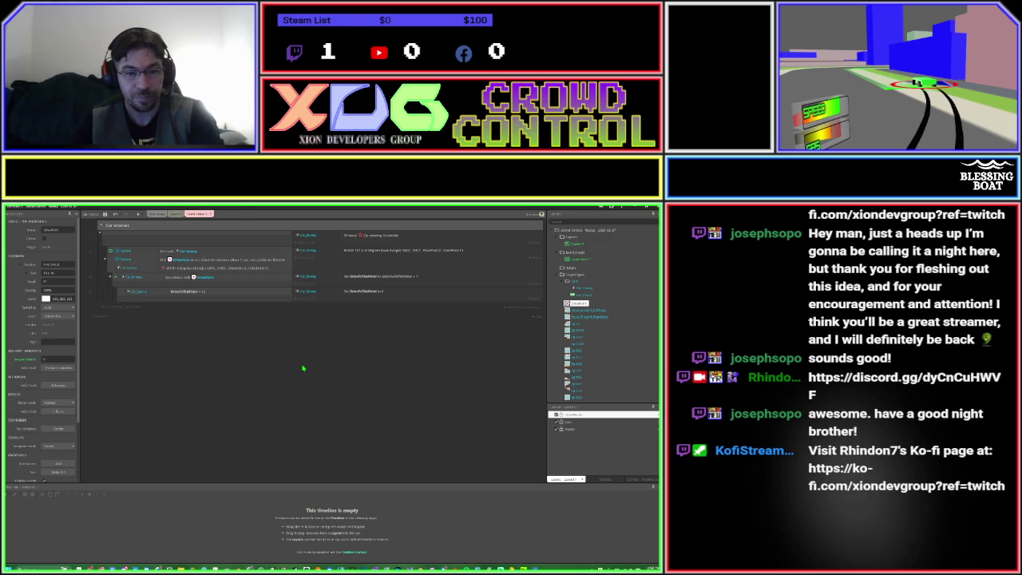
# Edit and confirm the new value in the DetectToSlotIndex variable action.
pyautogui.doubleClick(220, 295)
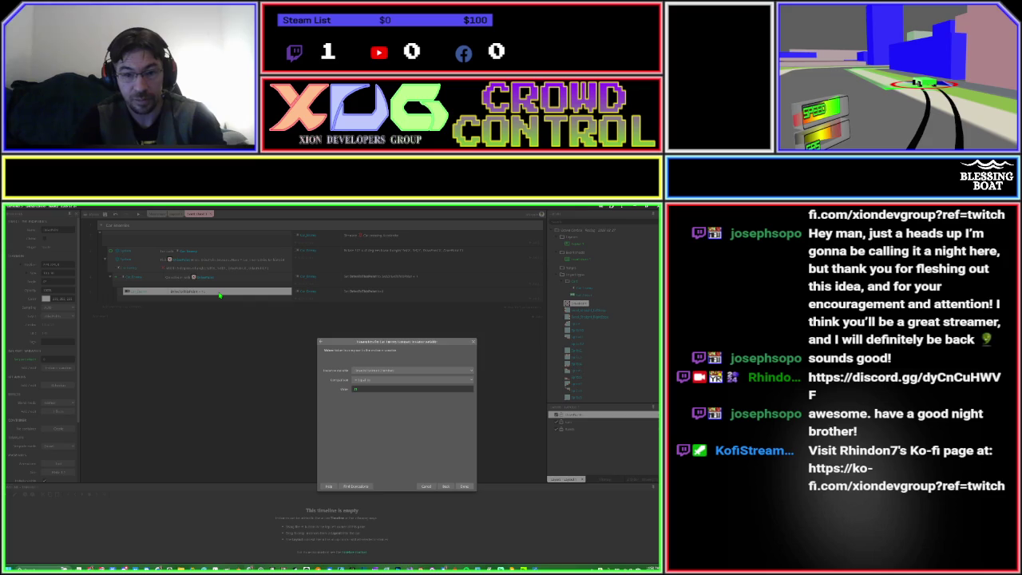
pyautogui.press('Return')
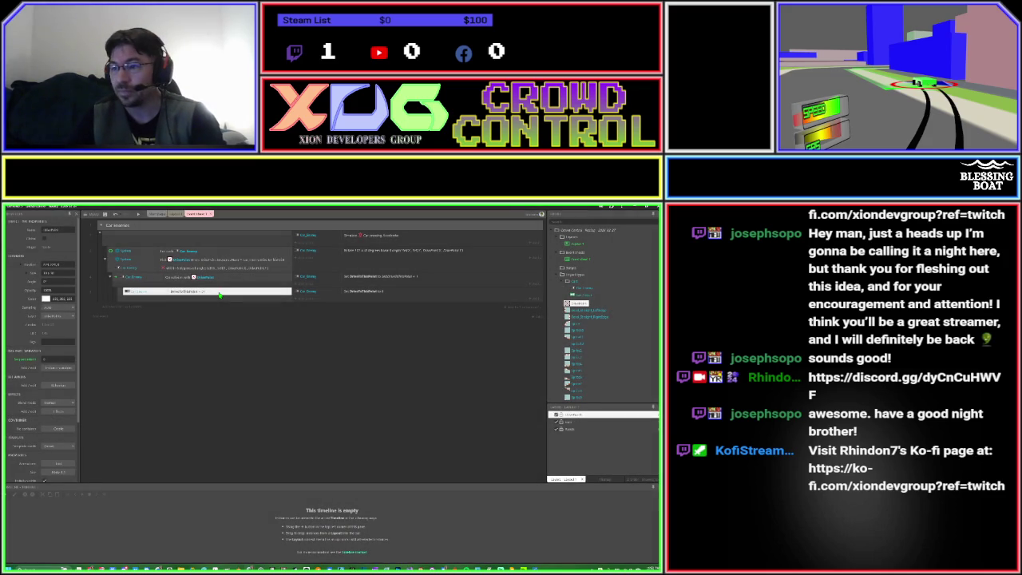
pyautogui.click(313, 373)
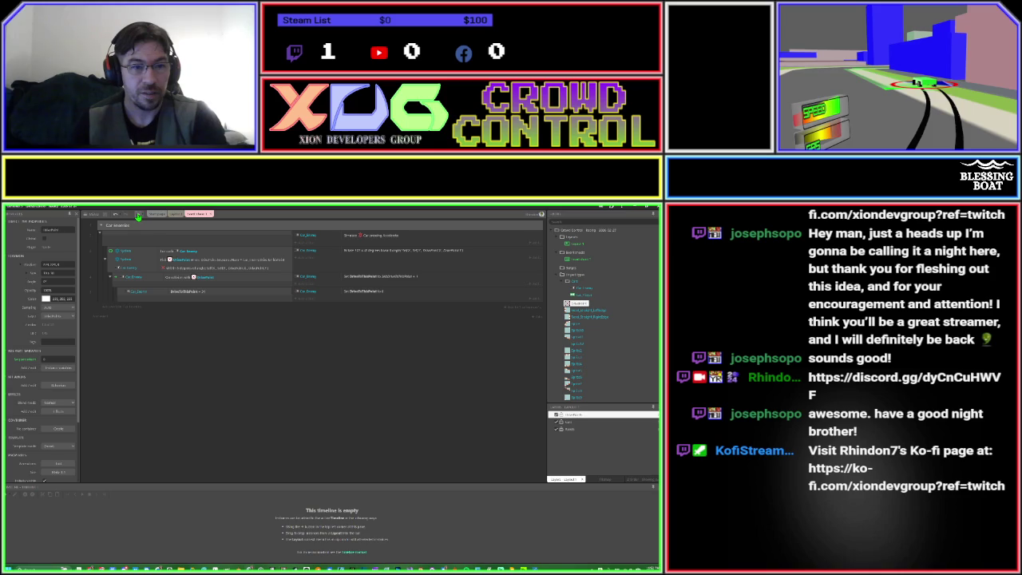
# Start a game preview of the race track from the toolbar's Play button.
pyautogui.press('F8')
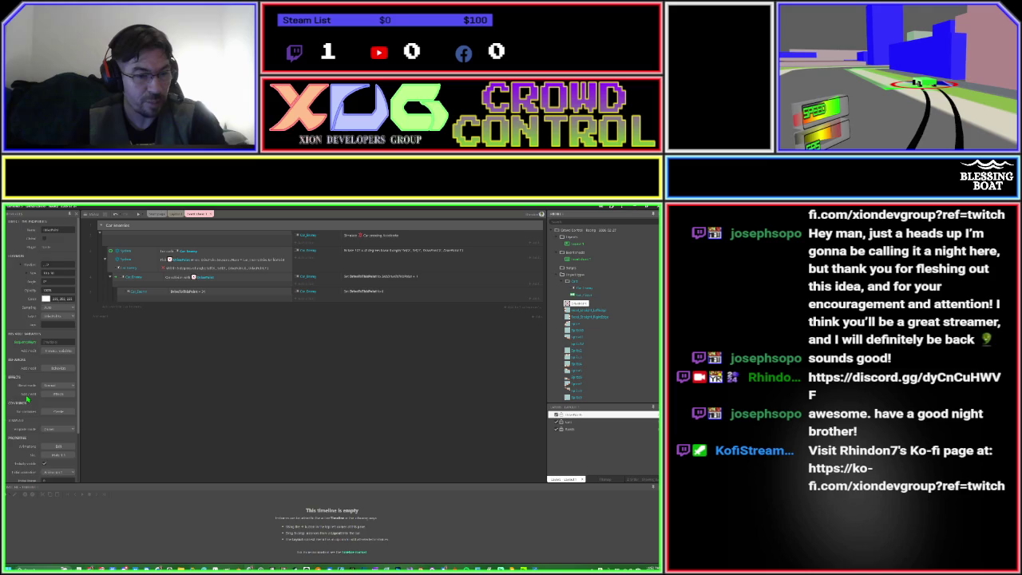
pyautogui.scroll(-3, 48, 395)
pyautogui.click(45, 415)
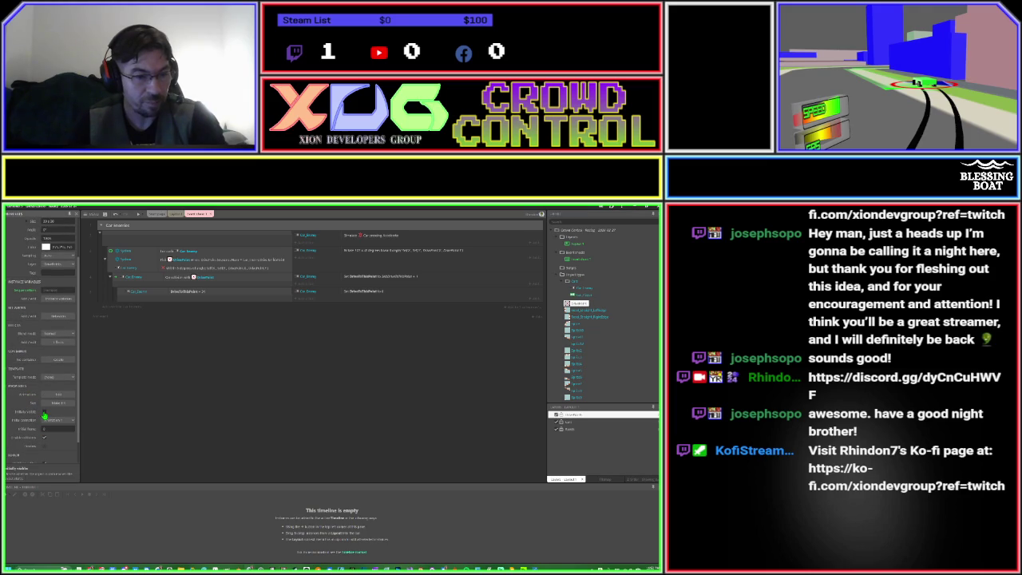
pyautogui.click(138, 215)
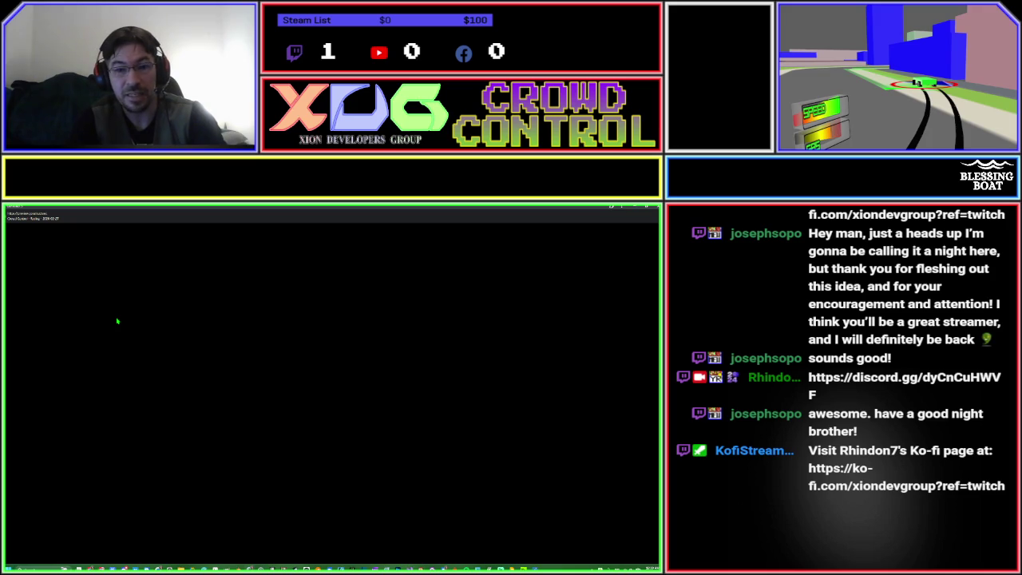
# Drive with the Up and Right arrows, watch the enemy car follow the waypoints, then close the preview.
pyautogui.press('Up')
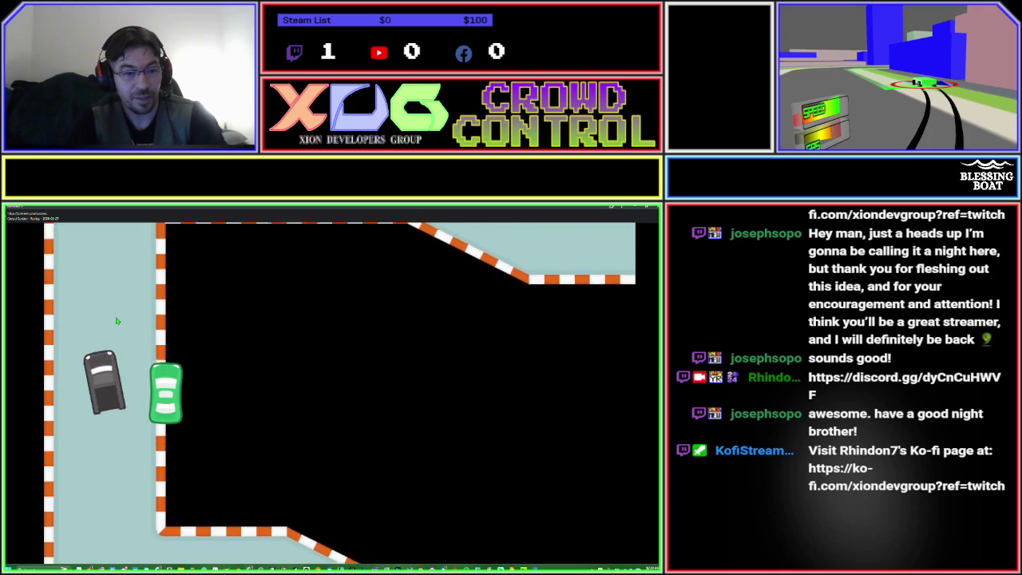
pyautogui.press('Right')
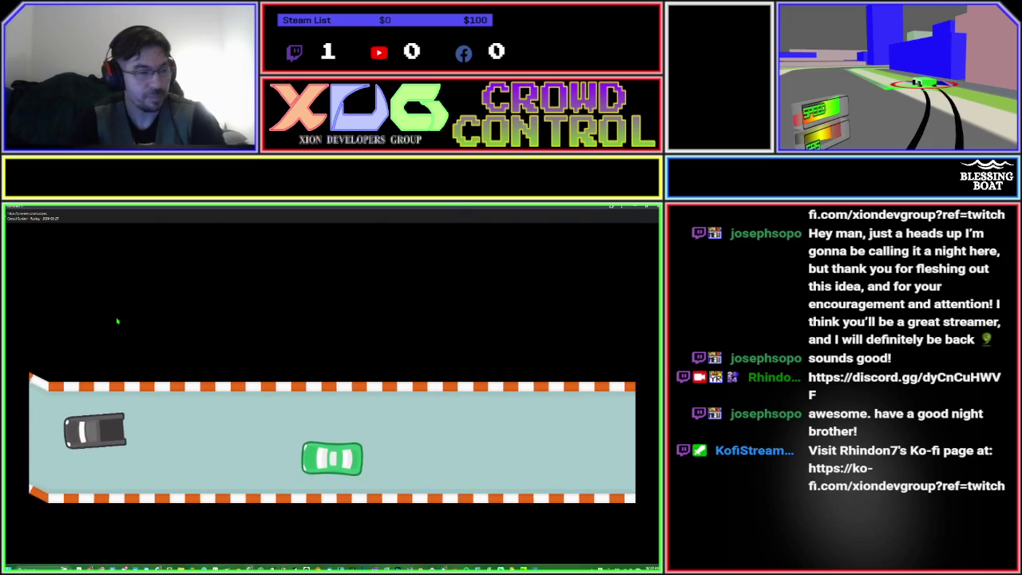
pyautogui.hotkey('alt', 'F4')
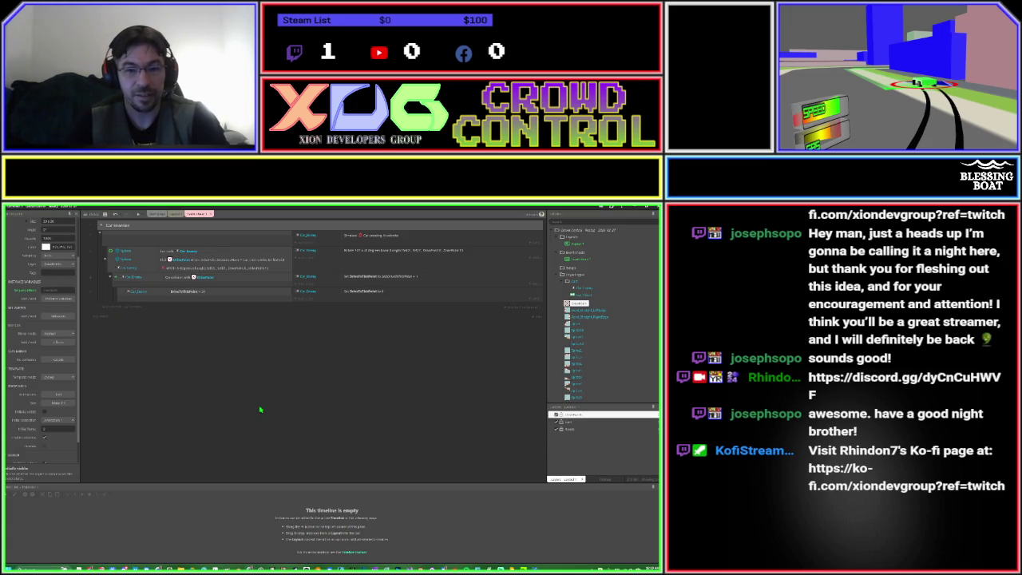
# Save the project with Ctrl+S and return to the race track layout.
pyautogui.hotkey('ctrl', 's')
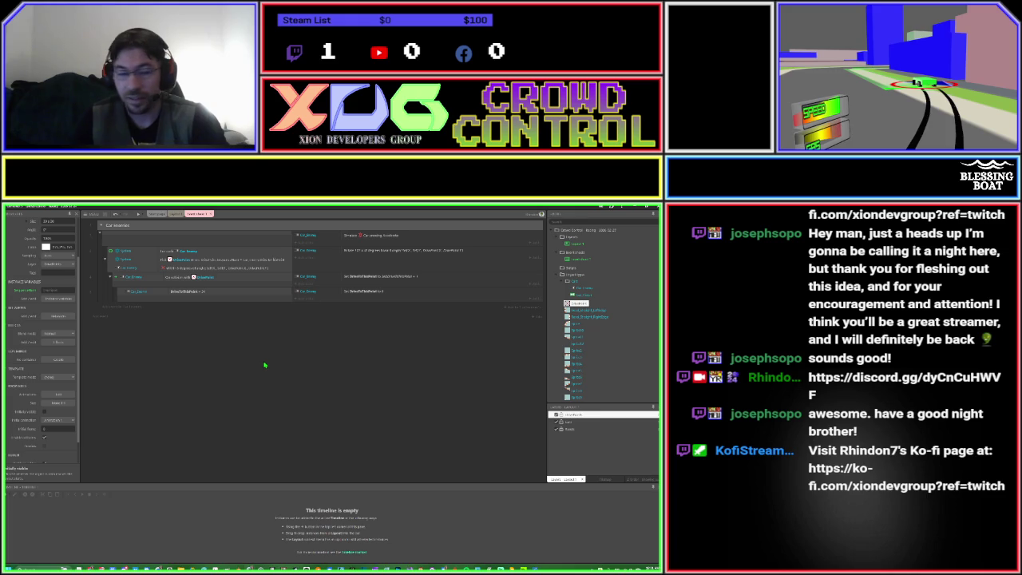
pyautogui.click(175, 217)
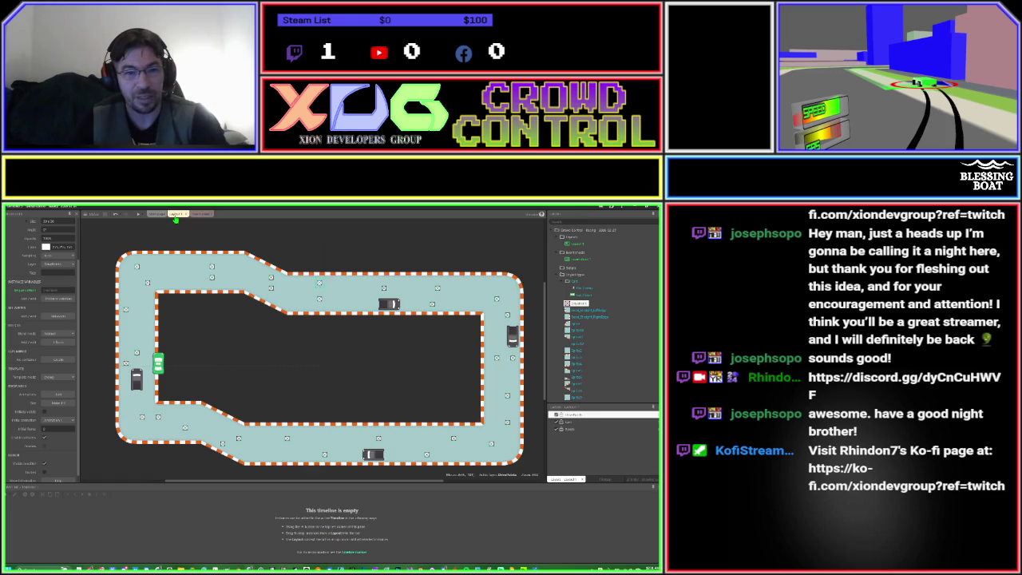
# Add a new layer to the layout and set its parallax to 0,0.
pyautogui.click(286, 245)
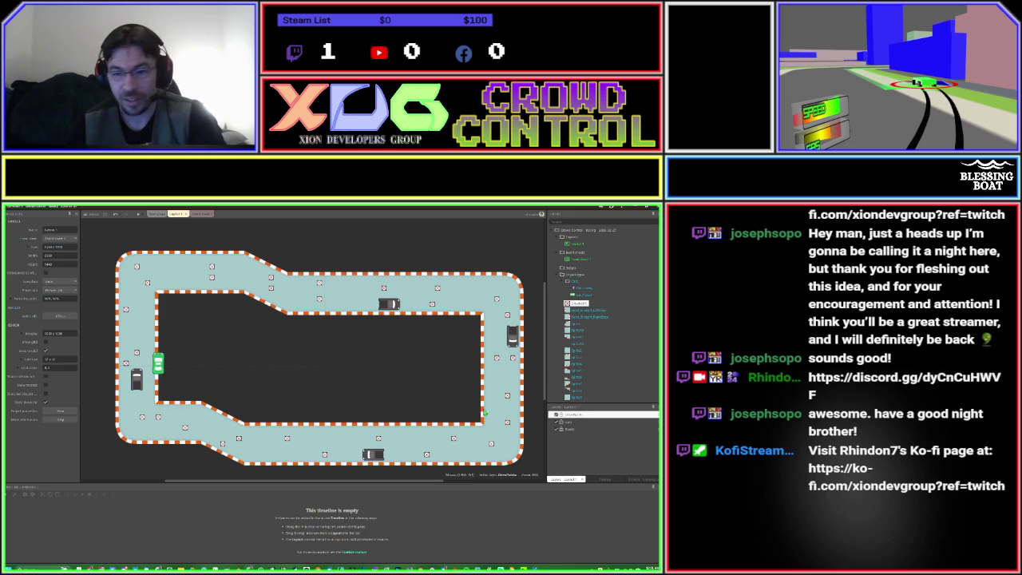
pyautogui.rightClick(584, 450)
pyautogui.click(598, 459)
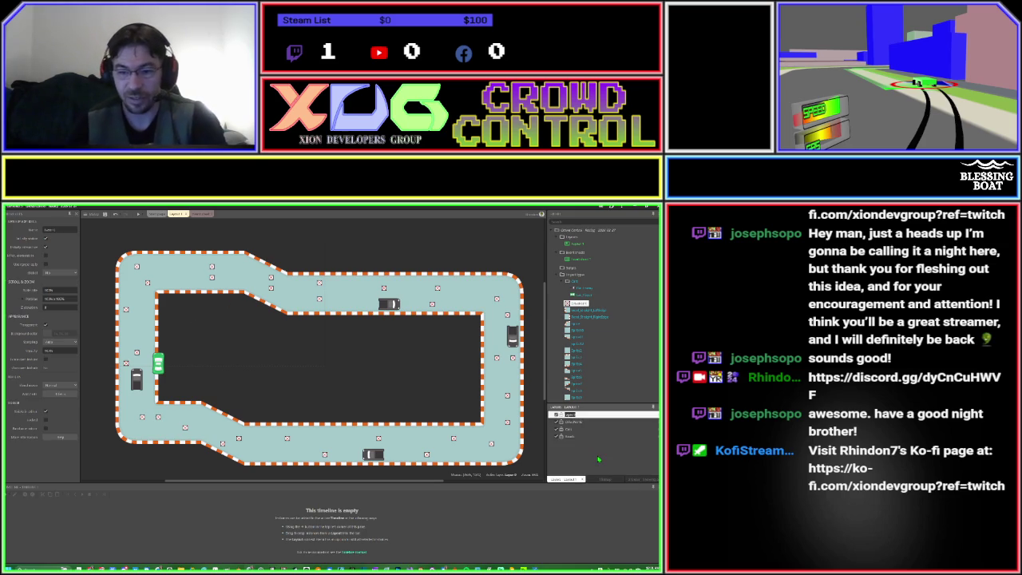
pyautogui.press('Return')
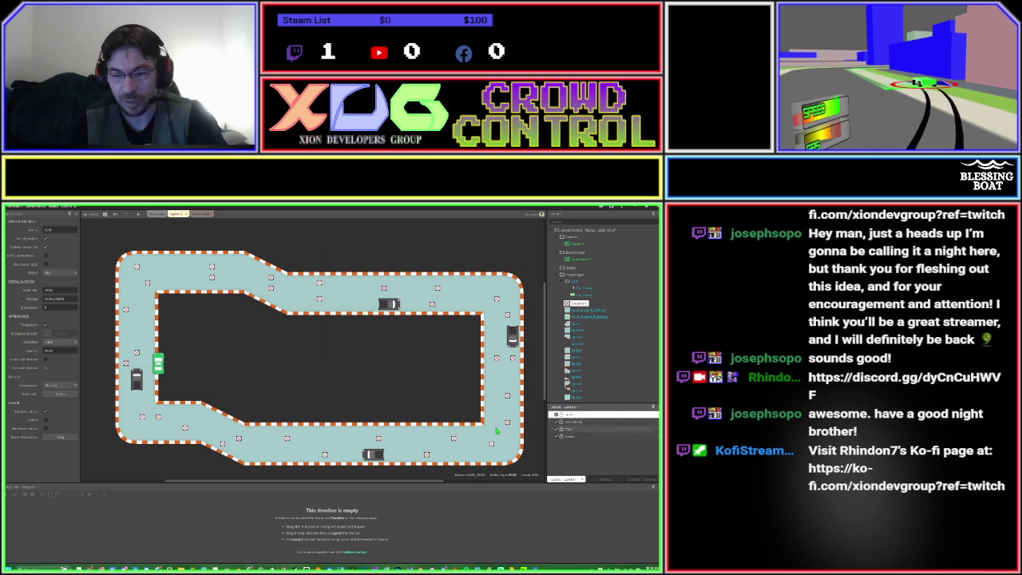
pyautogui.click(60, 299)
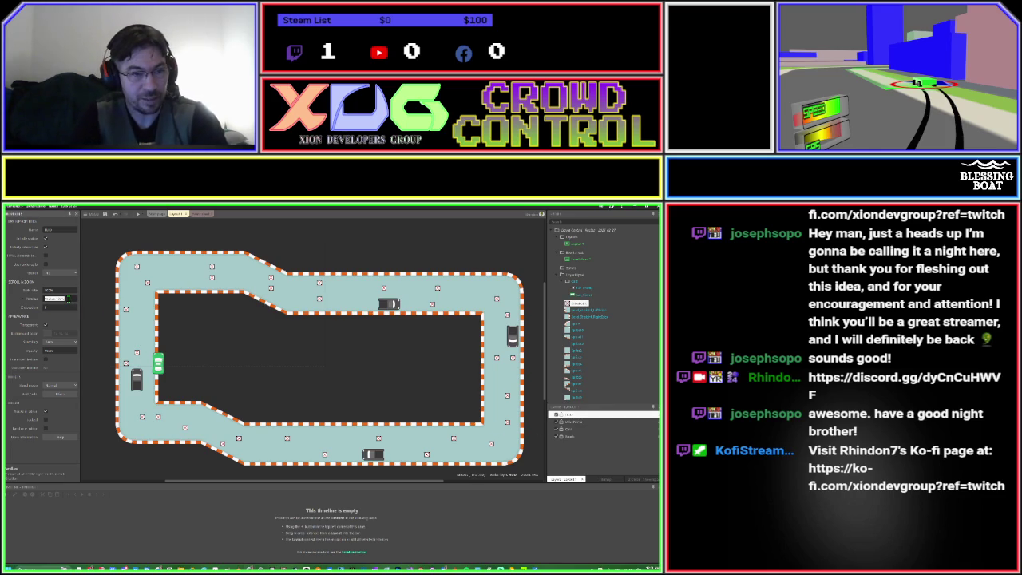
pyautogui.write('0,0')
pyautogui.press('Tab')
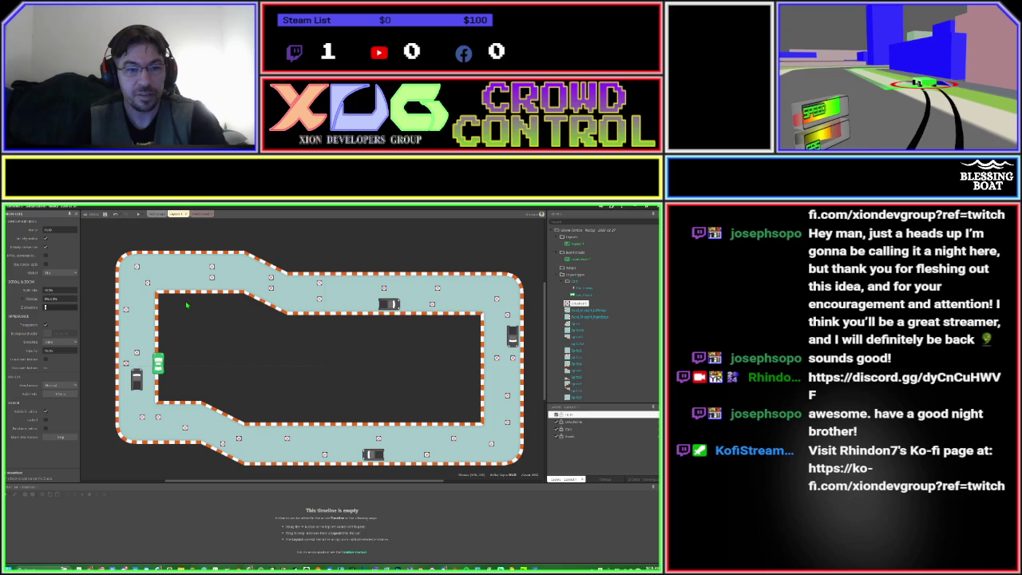
pyautogui.scroll(-5, 169, 287)
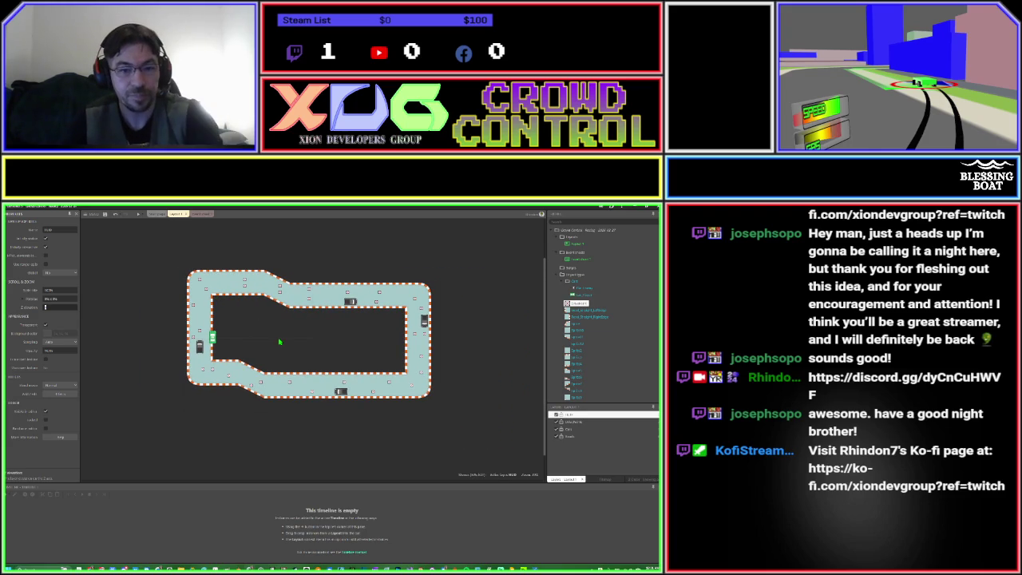
pyautogui.click(245, 354)
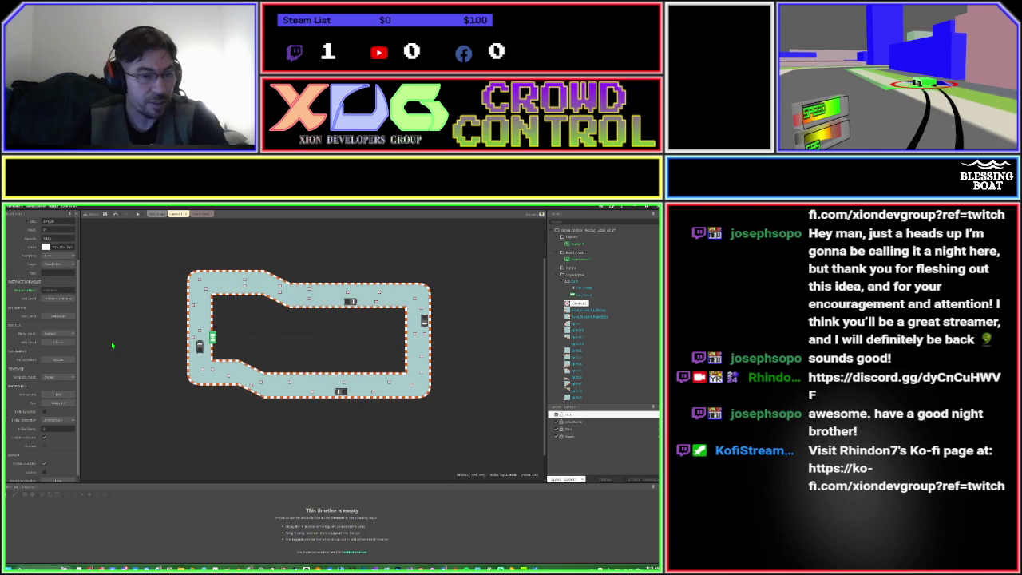
pyautogui.click(570, 232)
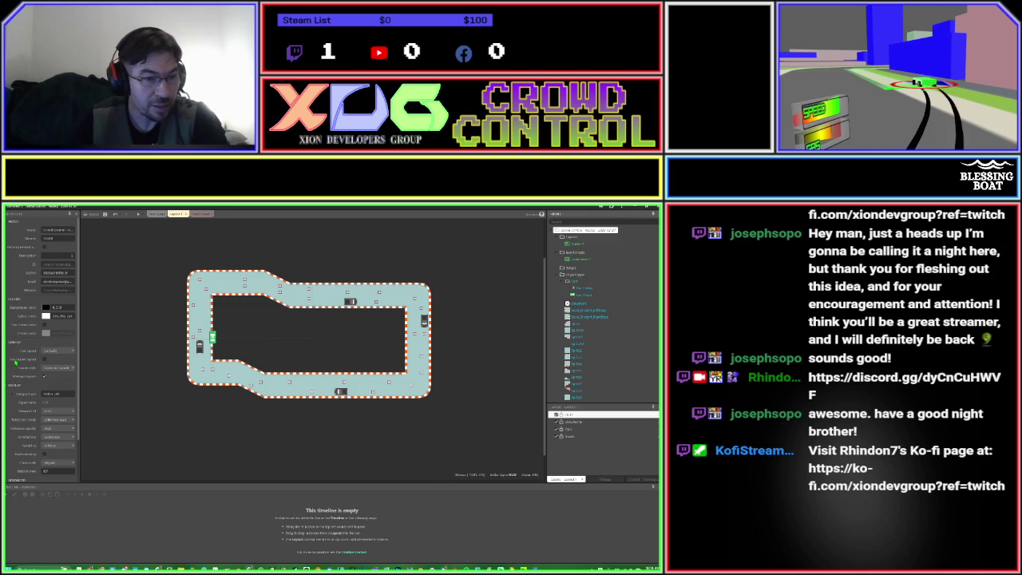
pyautogui.scroll(-3, 15, 362)
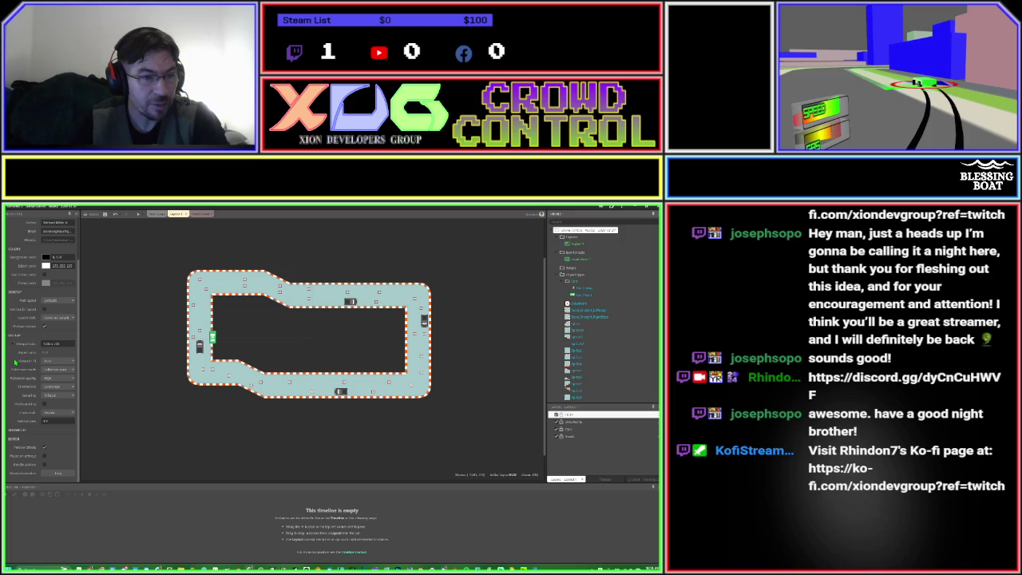
pyautogui.scroll(3, 15, 362)
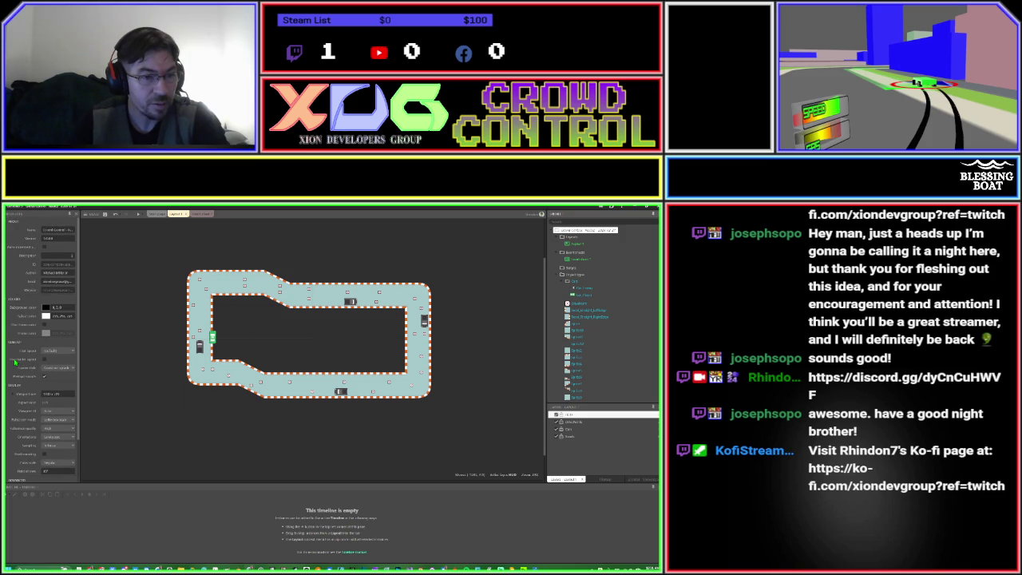
pyautogui.click(145, 369)
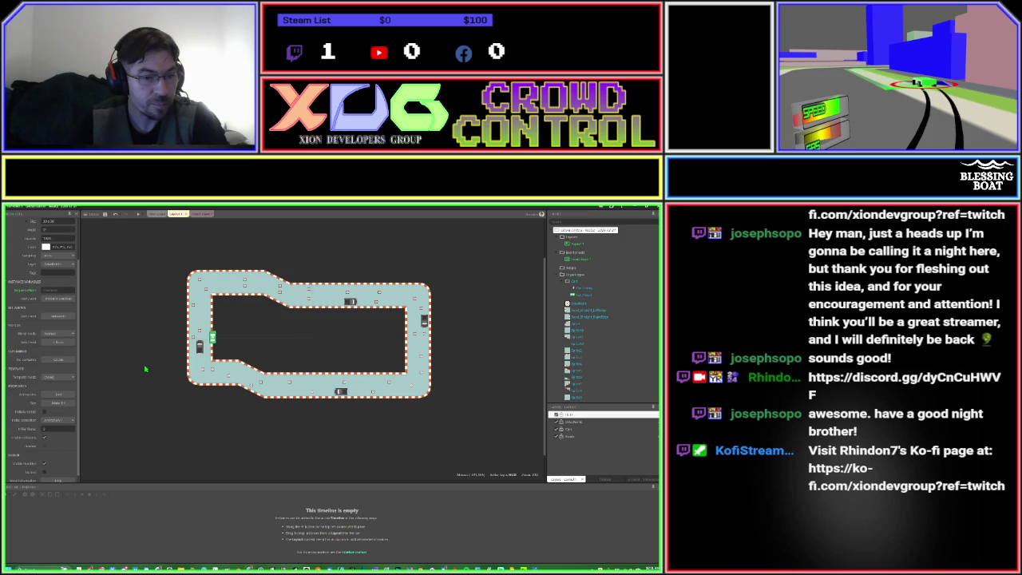
pyautogui.scroll(3, 24, 341)
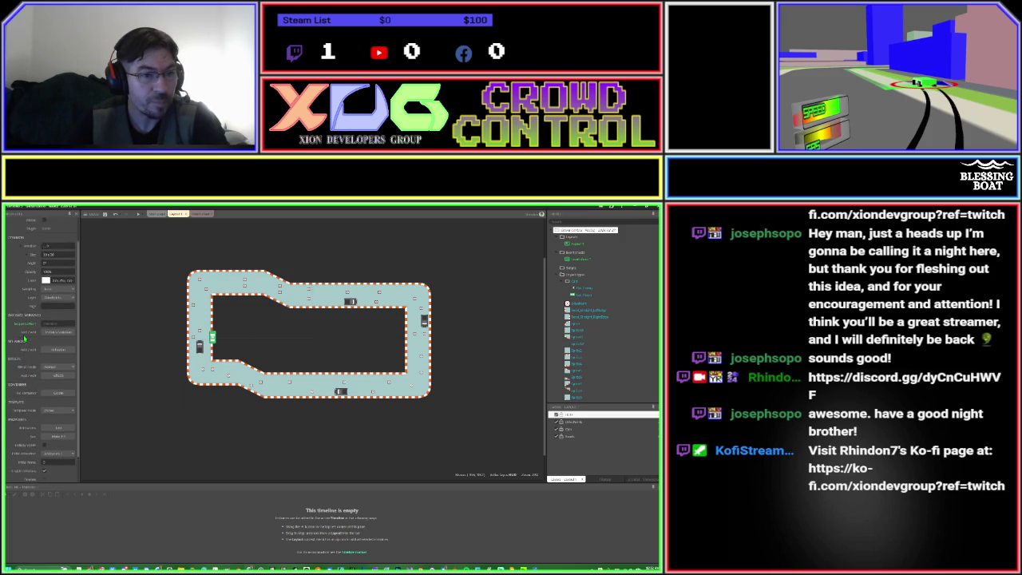
pyautogui.scroll(-4, 24, 337)
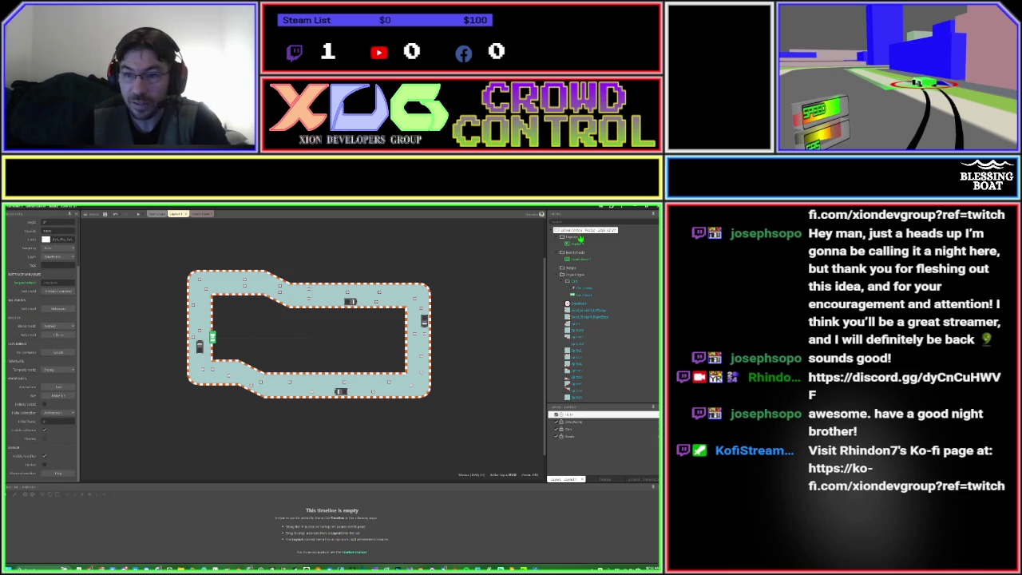
pyautogui.click(575, 230)
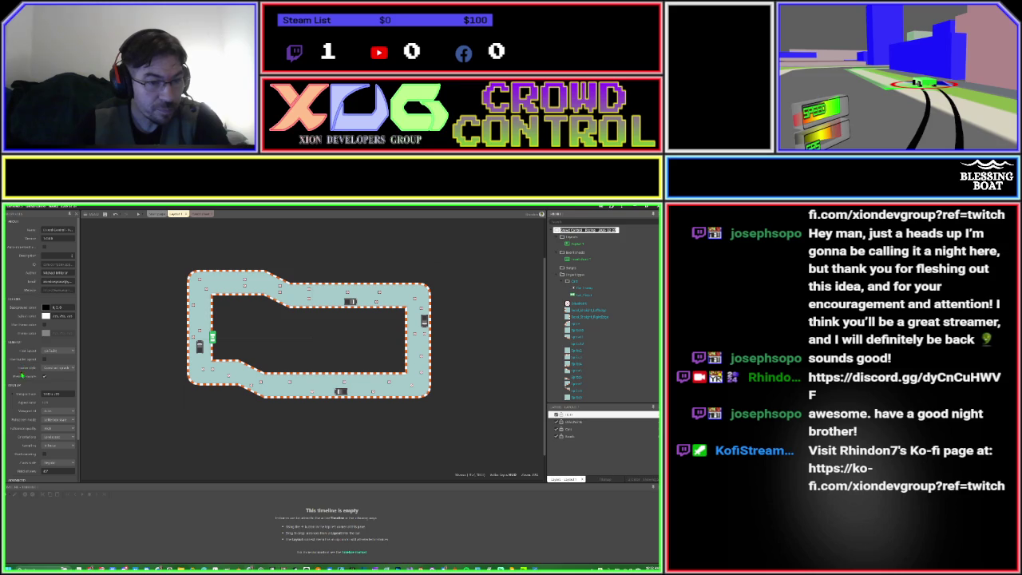
pyautogui.scroll(-2, 25, 398)
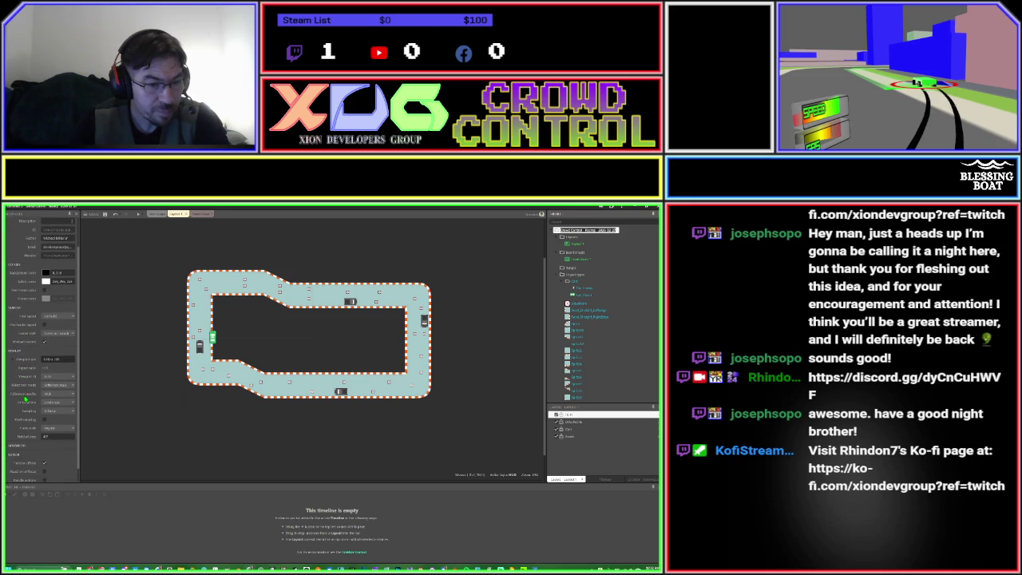
pyautogui.scroll(-2, 25, 399)
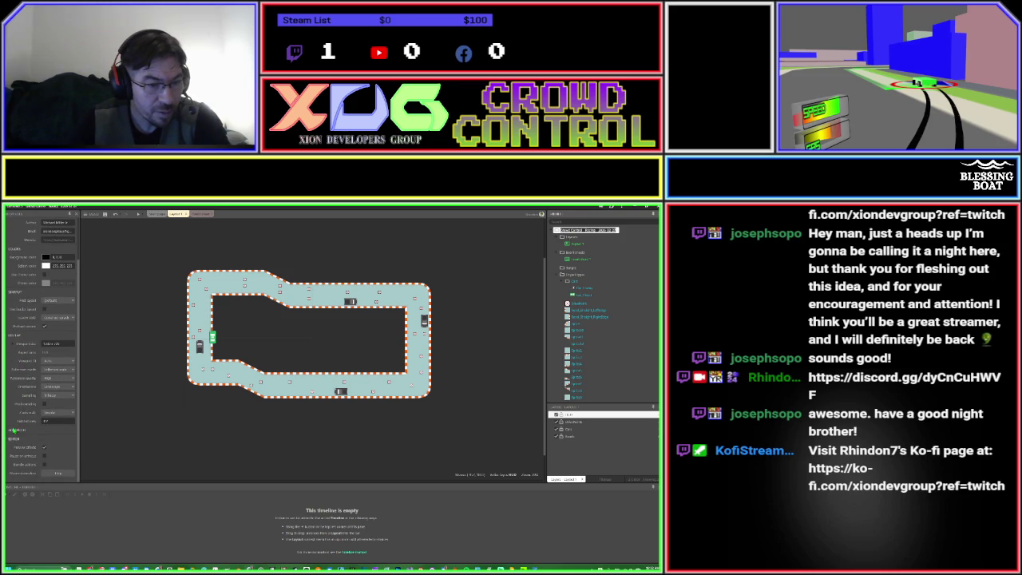
pyautogui.click(8, 432)
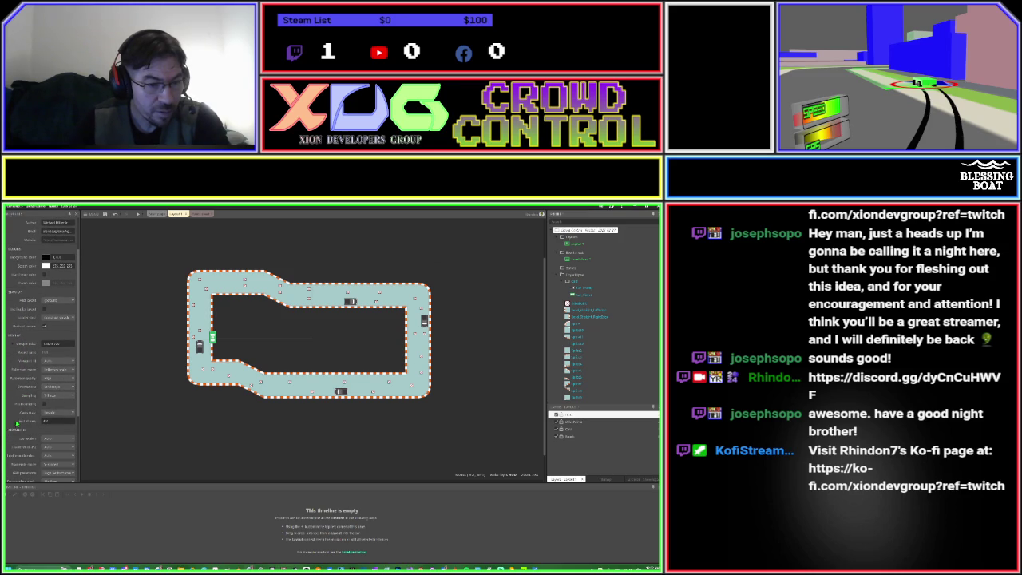
pyautogui.scroll(-5, 17, 423)
pyautogui.scroll(-1, 17, 423)
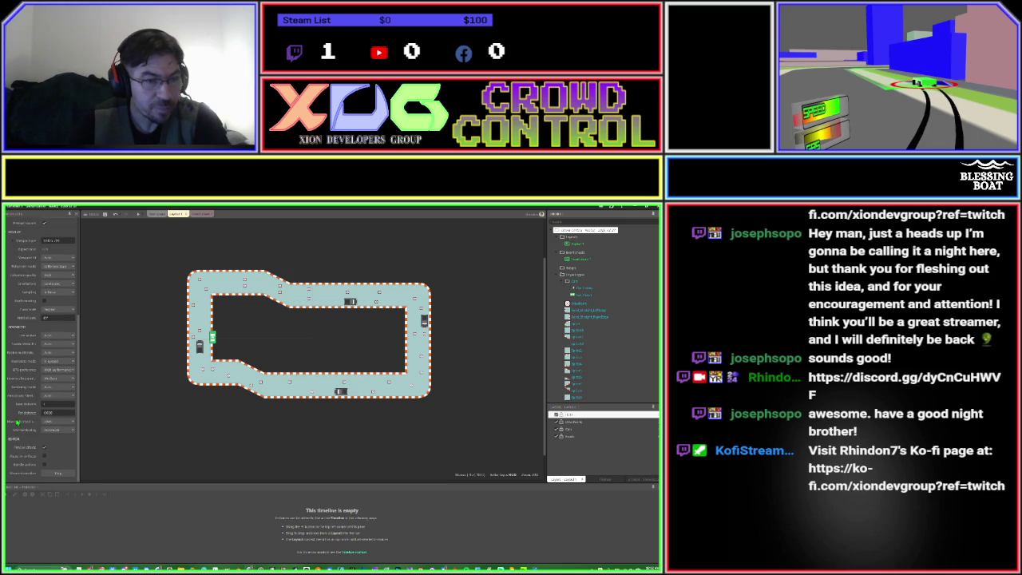
pyautogui.scroll(8, 16, 423)
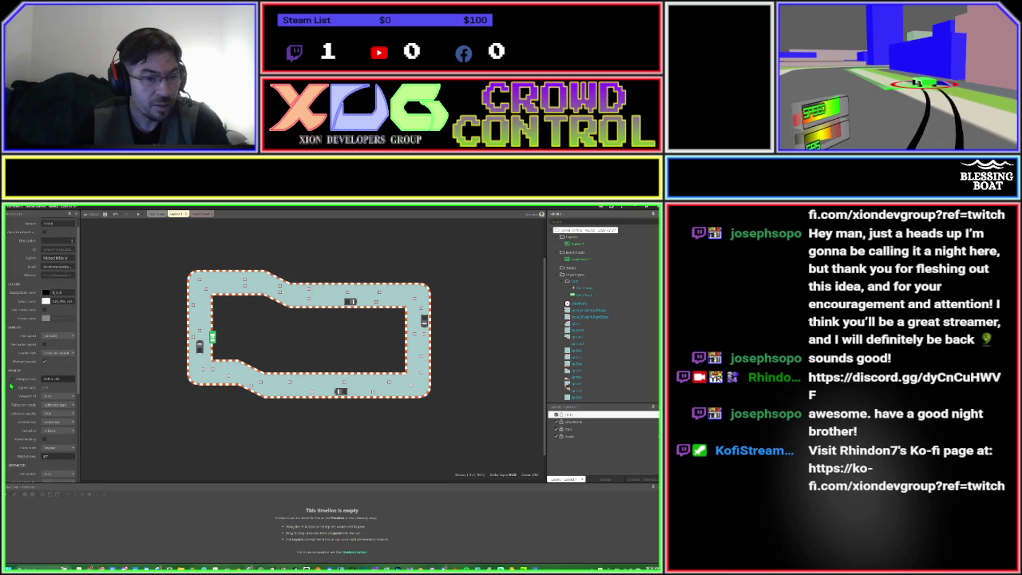
pyautogui.scroll(-3, 11, 386)
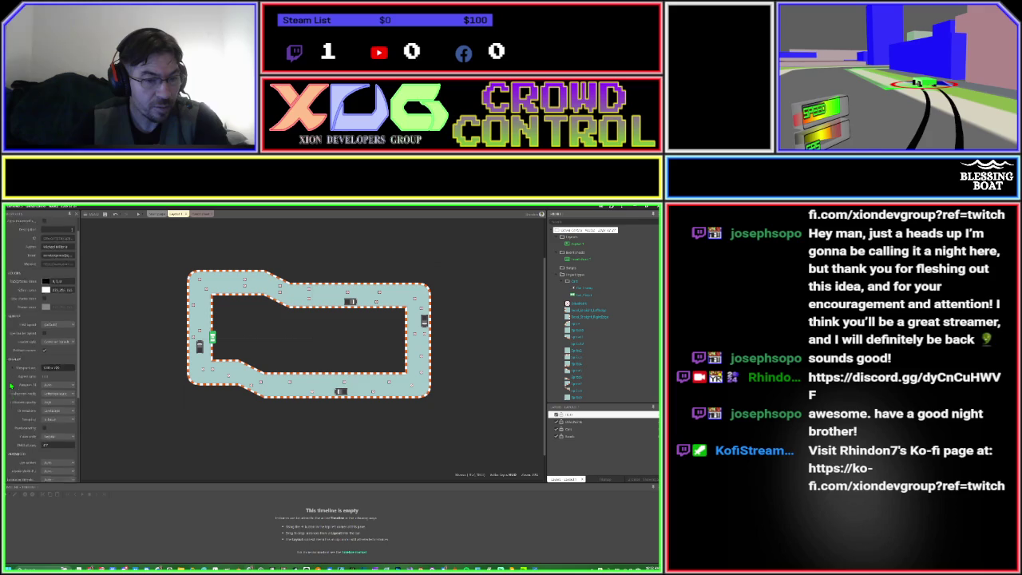
pyautogui.click(7, 413)
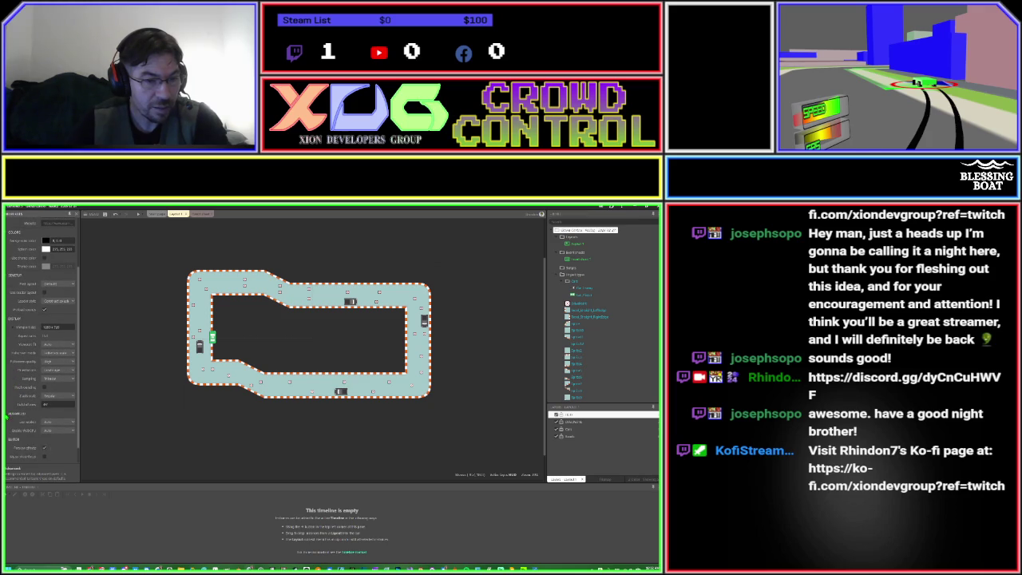
pyautogui.click(120, 369)
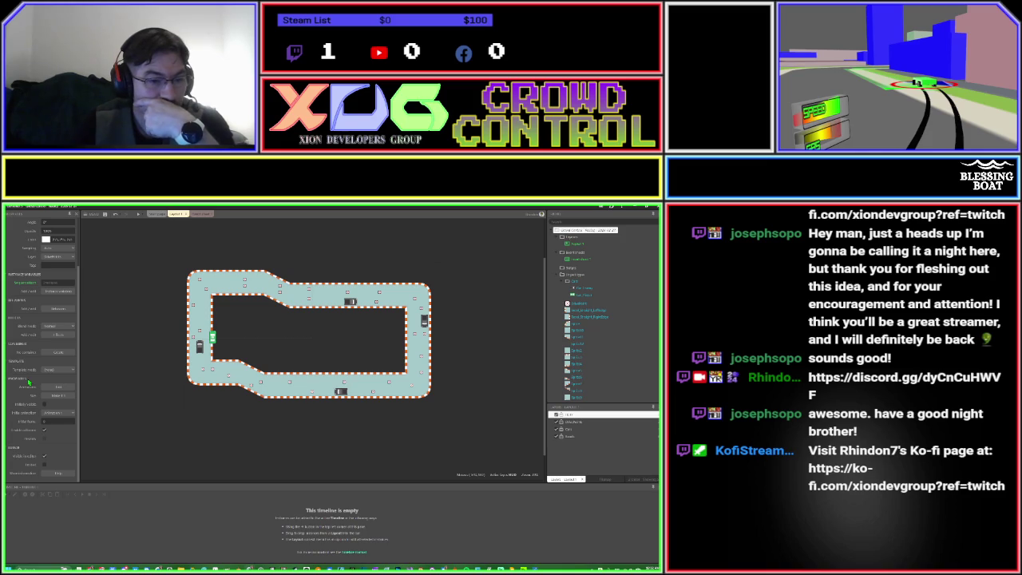
pyautogui.scroll(3, 27, 457)
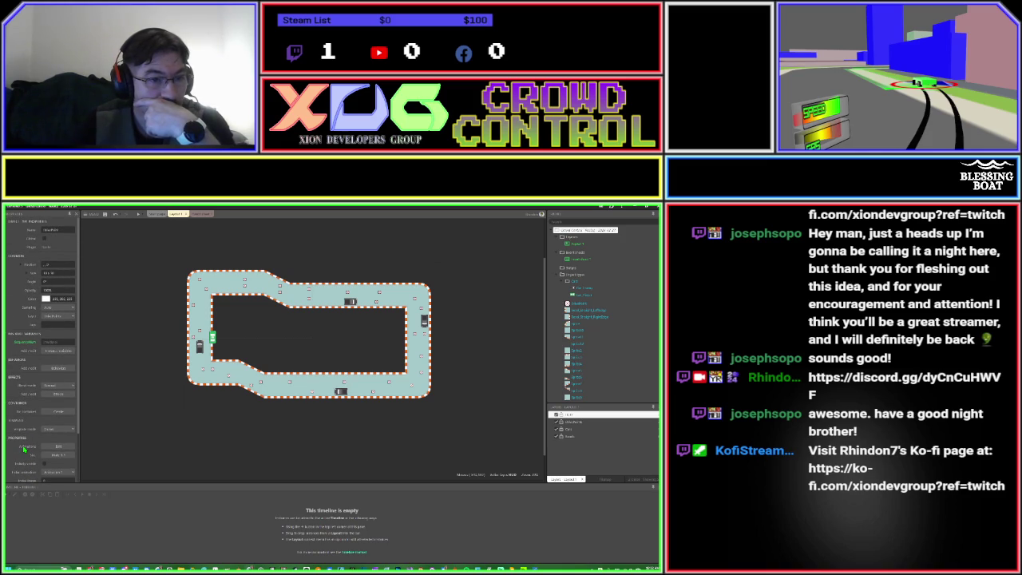
pyautogui.click(146, 416)
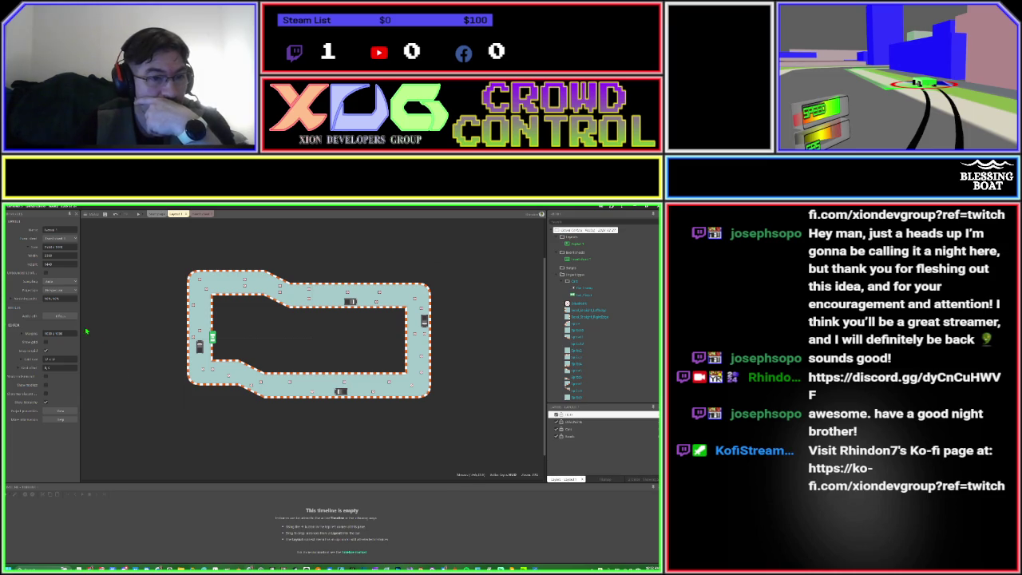
pyautogui.click(47, 274)
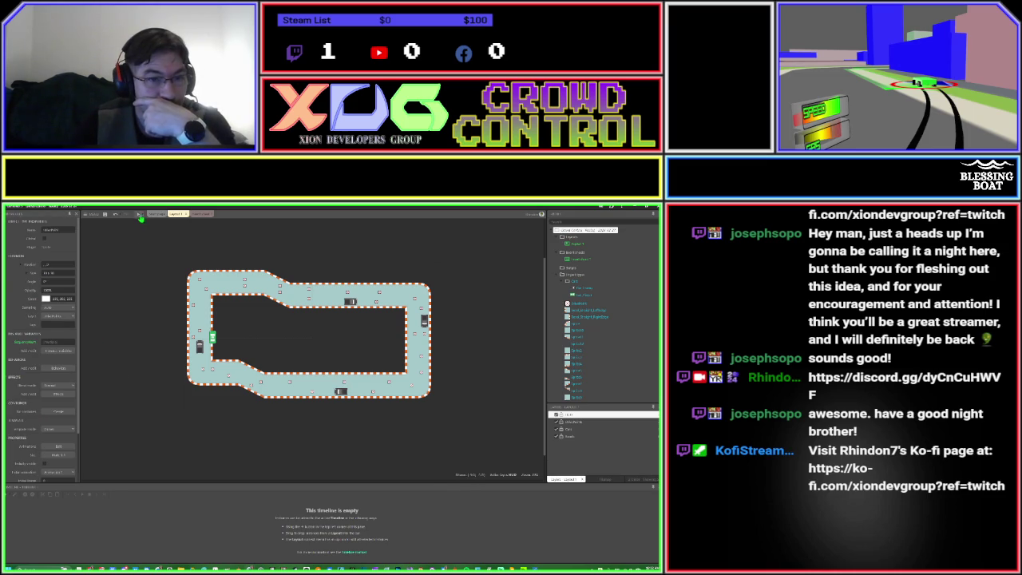
pyautogui.click(138, 215)
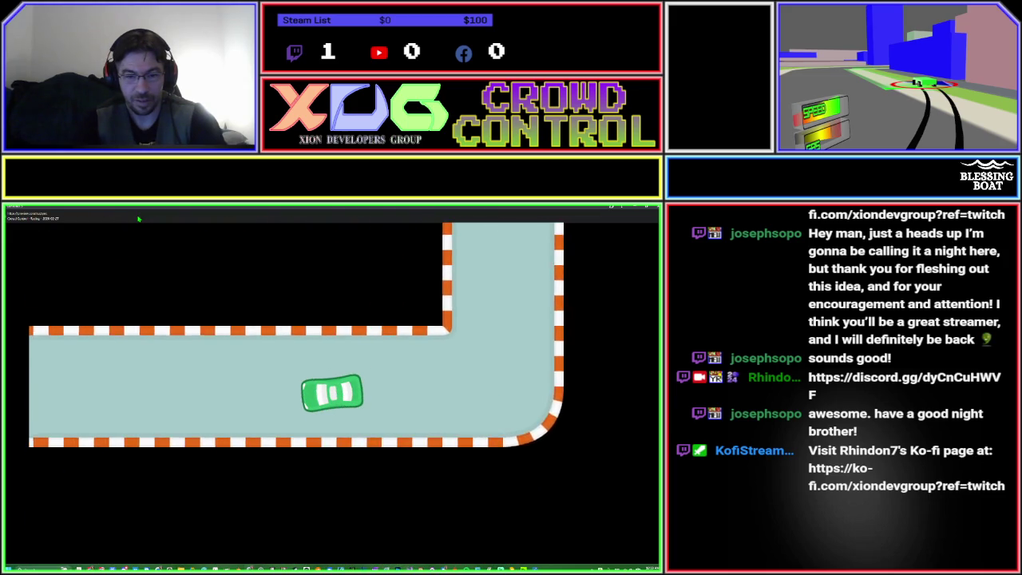
pyautogui.hotkey('alt', 'Tab')
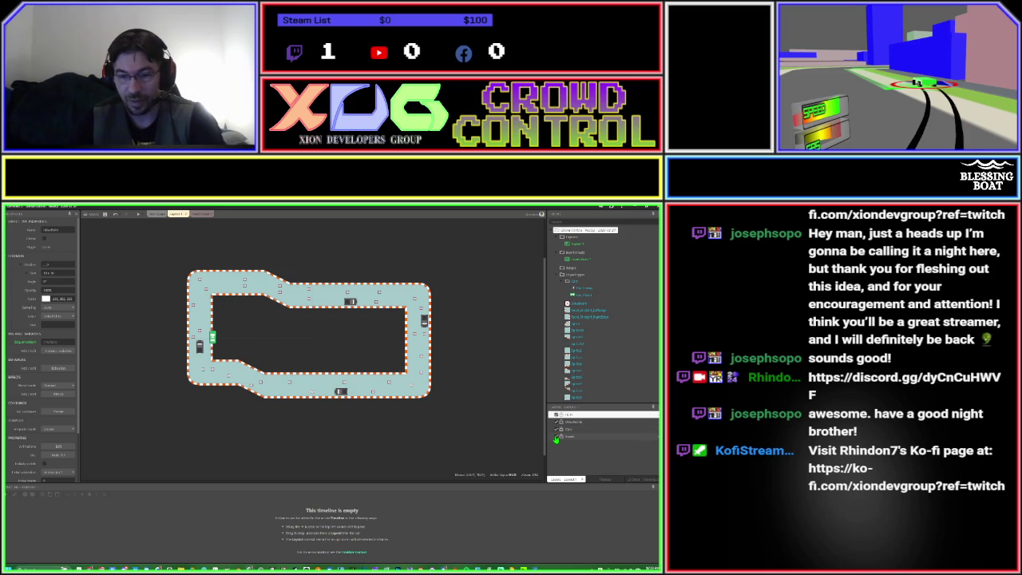
# Hide the track background layer, start adding a new object, and switch to File Explorer.
pyautogui.click(556, 436)
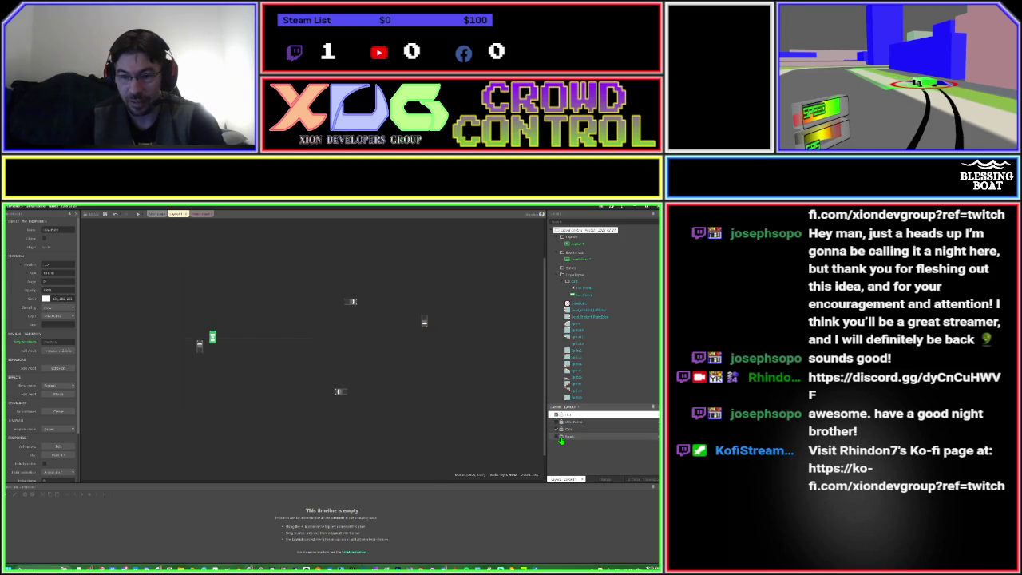
pyautogui.doubleClick(193, 301)
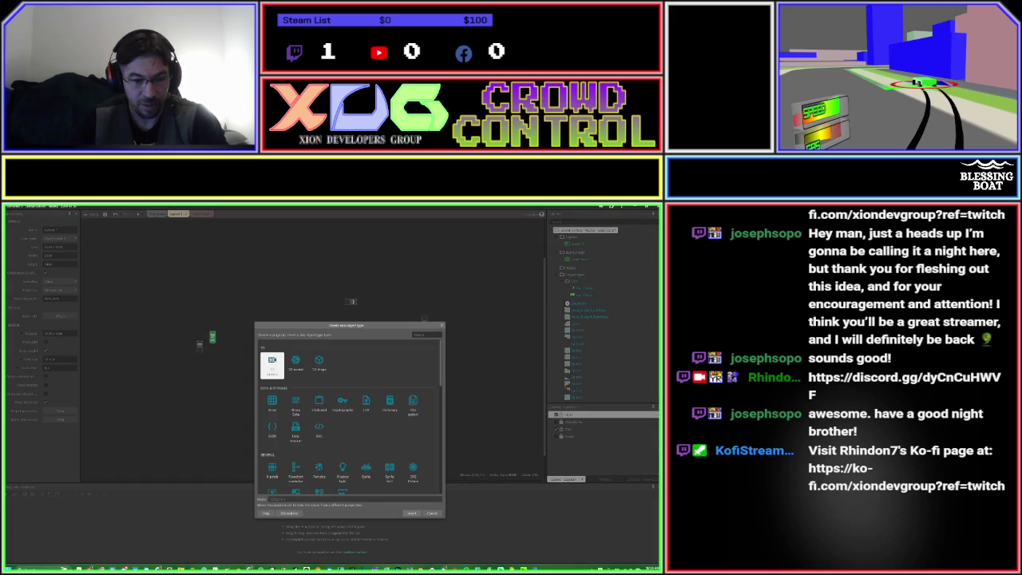
pyautogui.hotkey('alt', 'Tab')
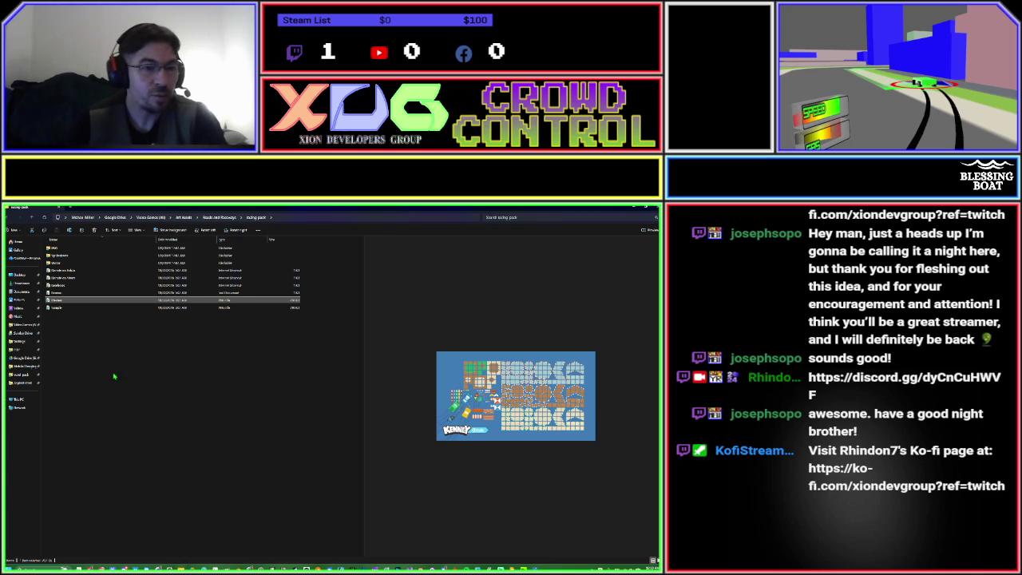
# Go up to Art Assets and open Pixel Art platformer > PREVIEWS > Examples.
pyautogui.click(34, 221)
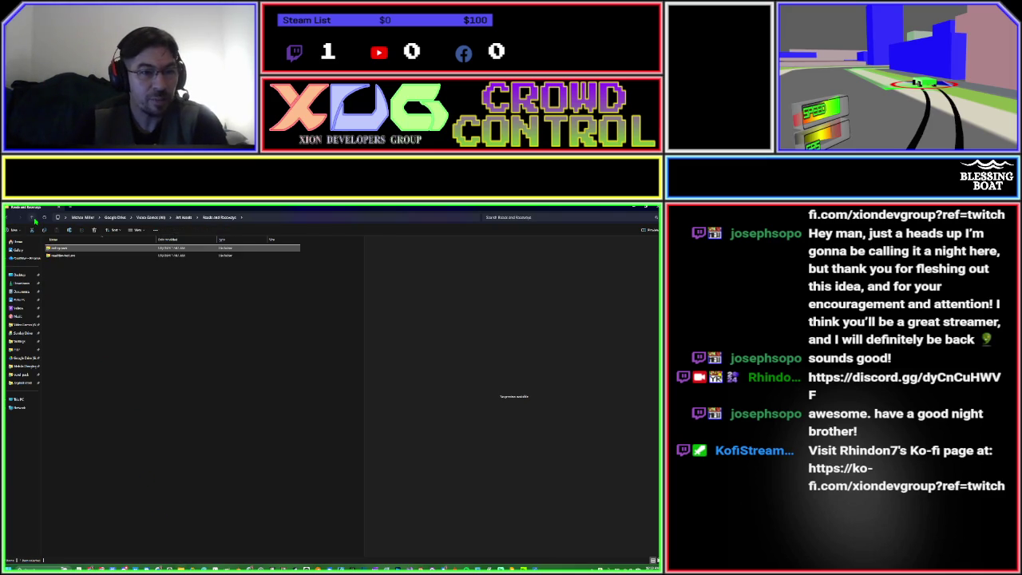
pyautogui.click(35, 220)
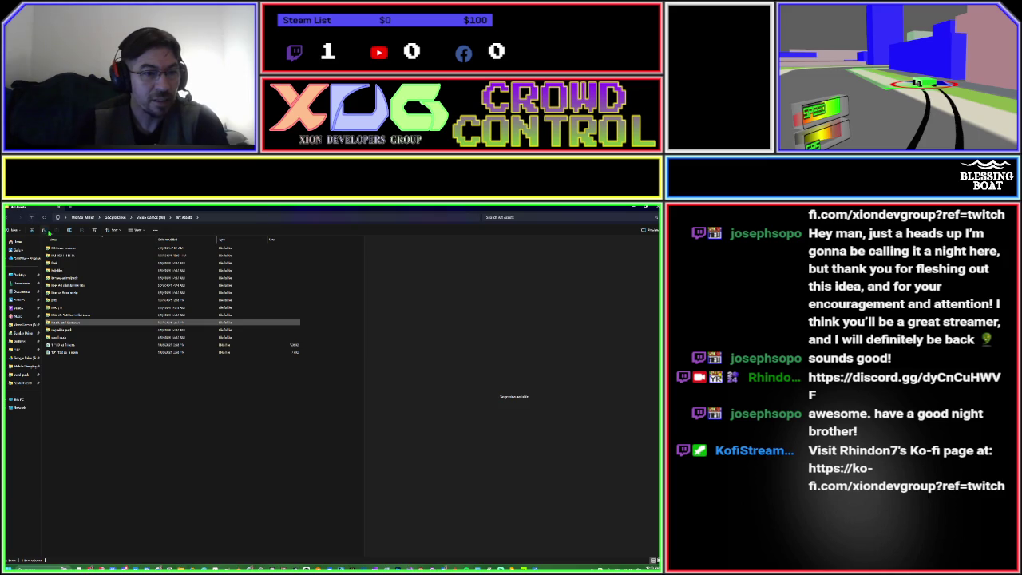
pyautogui.click(90, 286)
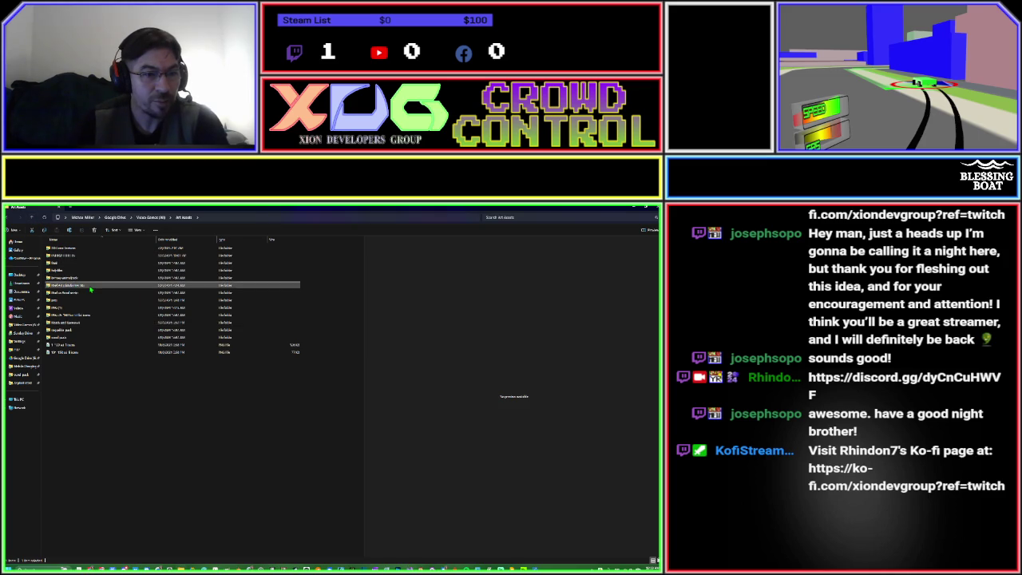
pyautogui.doubleClick(90, 289)
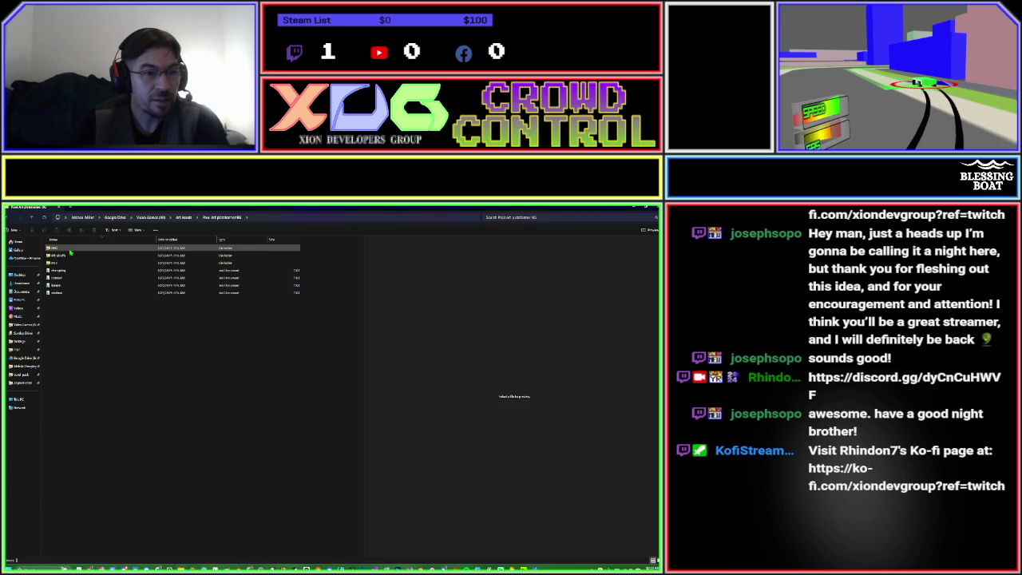
pyautogui.doubleClick(70, 250)
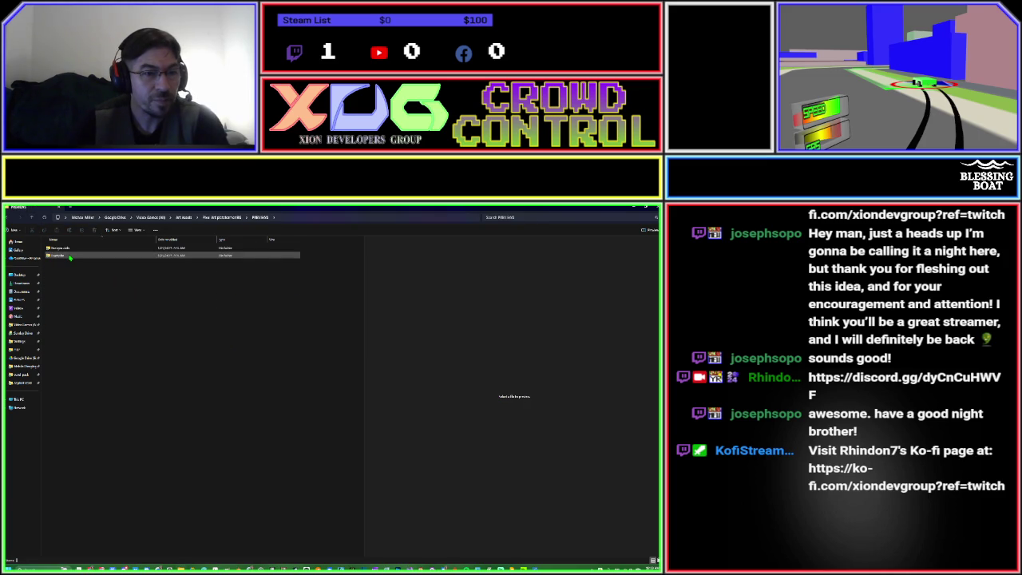
pyautogui.doubleClick(72, 253)
# Preview the brick scene and sunset platformer images, then go back up to Art Assets.
pyautogui.click(87, 257)
pyautogui.click(116, 257)
pyautogui.click(165, 266)
pyautogui.click(203, 267)
pyautogui.click(229, 275)
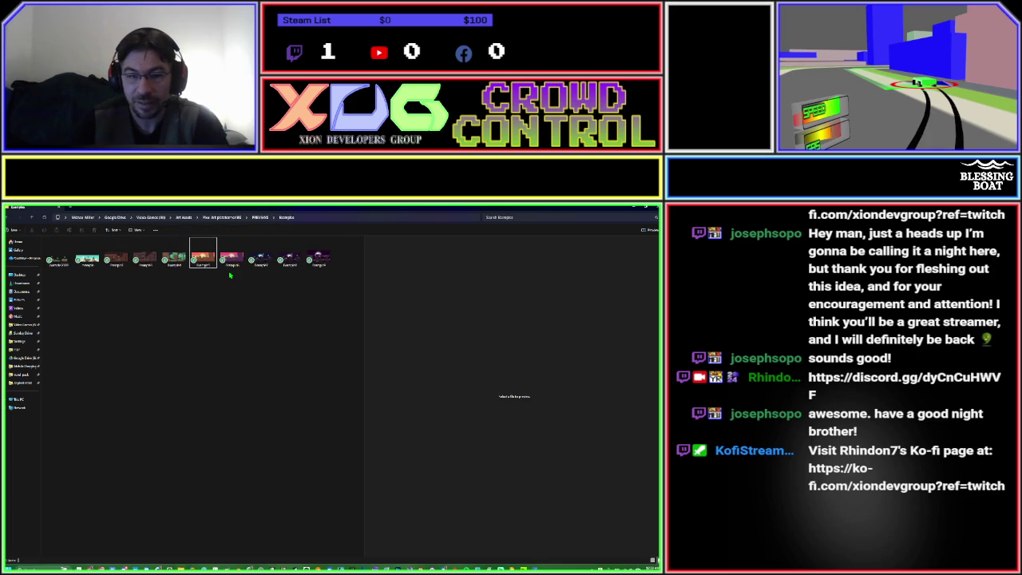
pyautogui.click(33, 220)
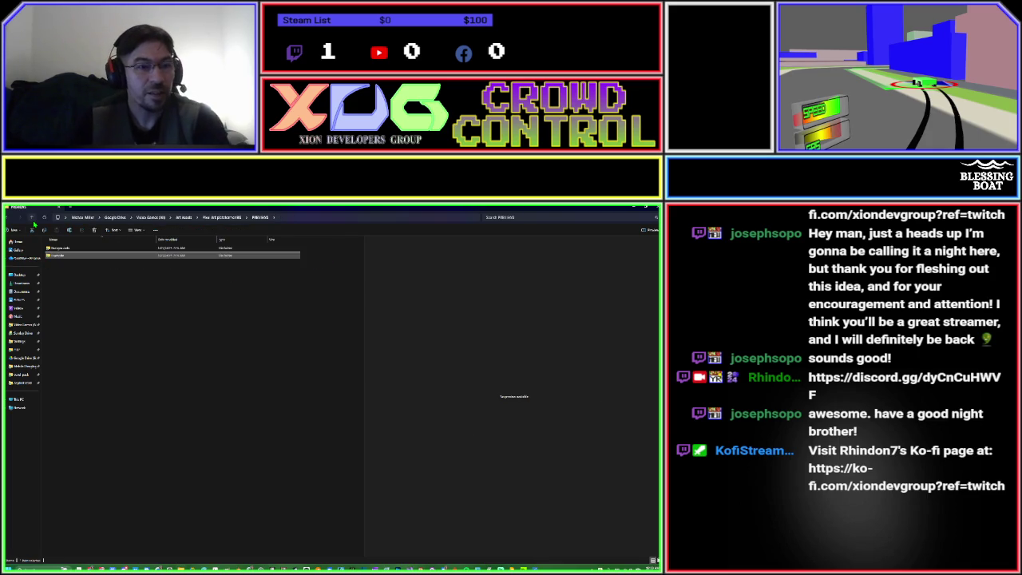
pyautogui.click(33, 220)
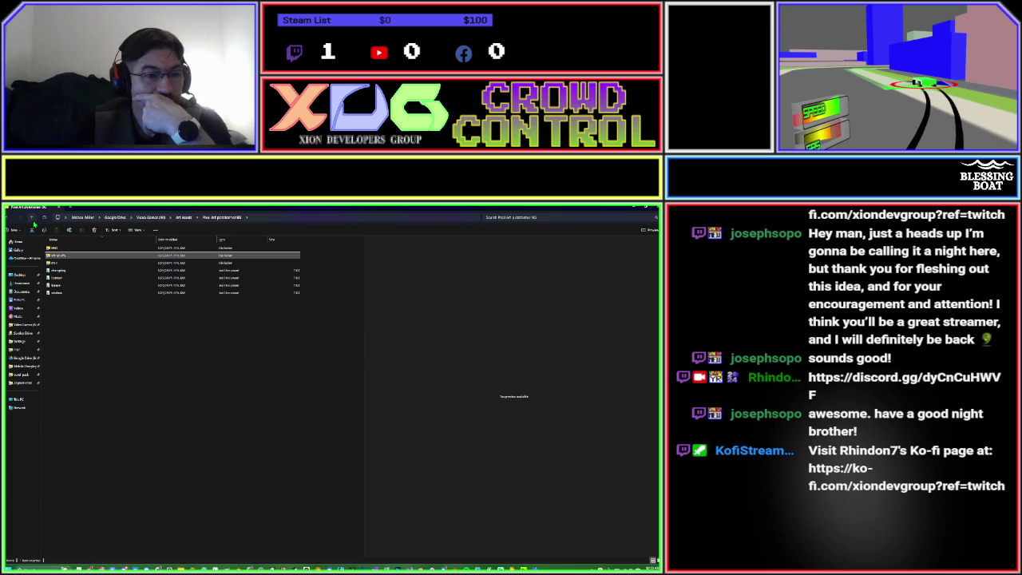
pyautogui.click(32, 220)
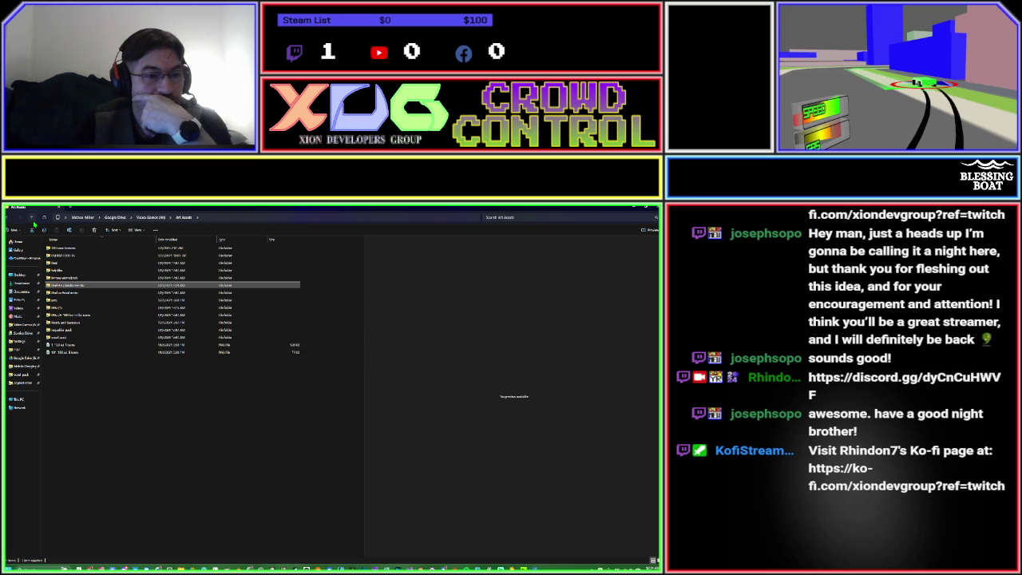
# Look through the Short Laser Purple sprites, then open the road art folder in Art Assets.
pyautogui.doubleClick(67, 263)
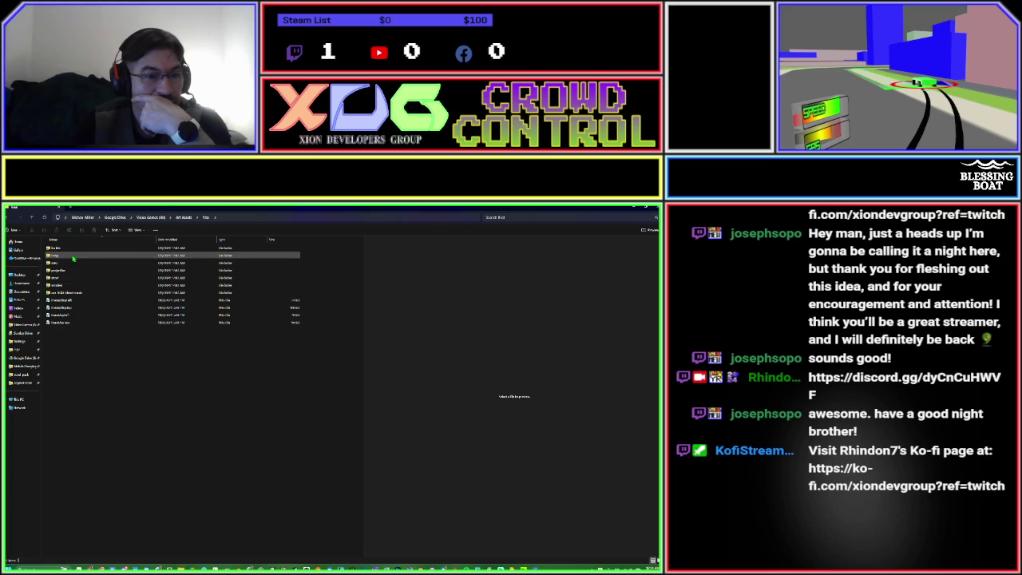
pyautogui.click(77, 285)
pyautogui.doubleClick(77, 286)
pyautogui.doubleClick(76, 285)
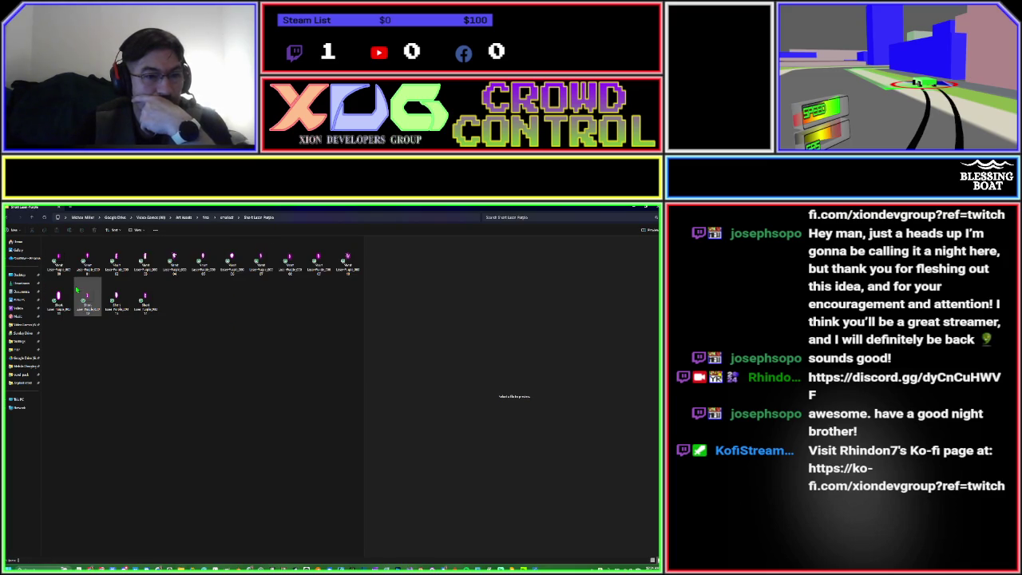
pyautogui.click(34, 219)
pyautogui.click(34, 220)
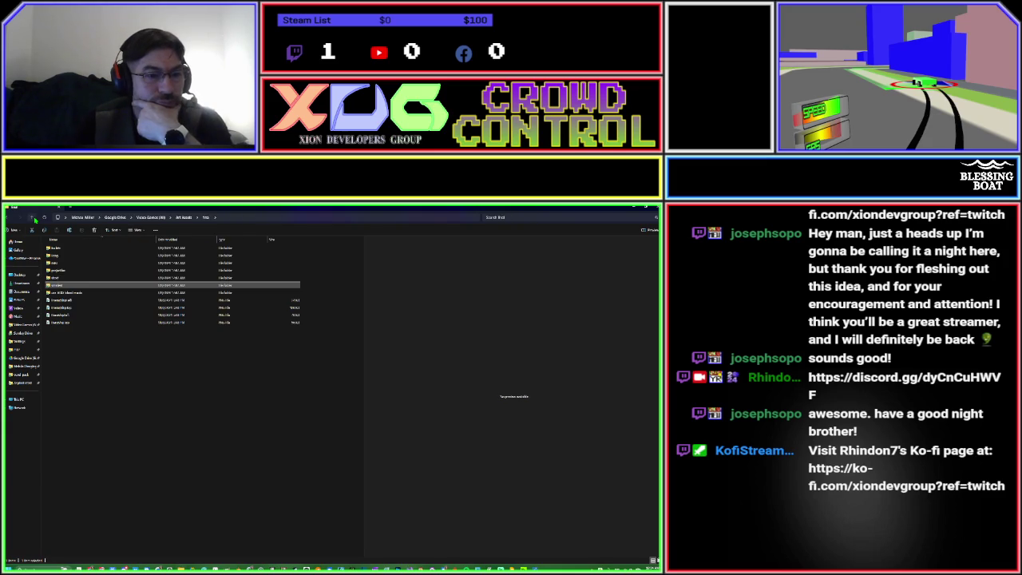
pyautogui.click(34, 219)
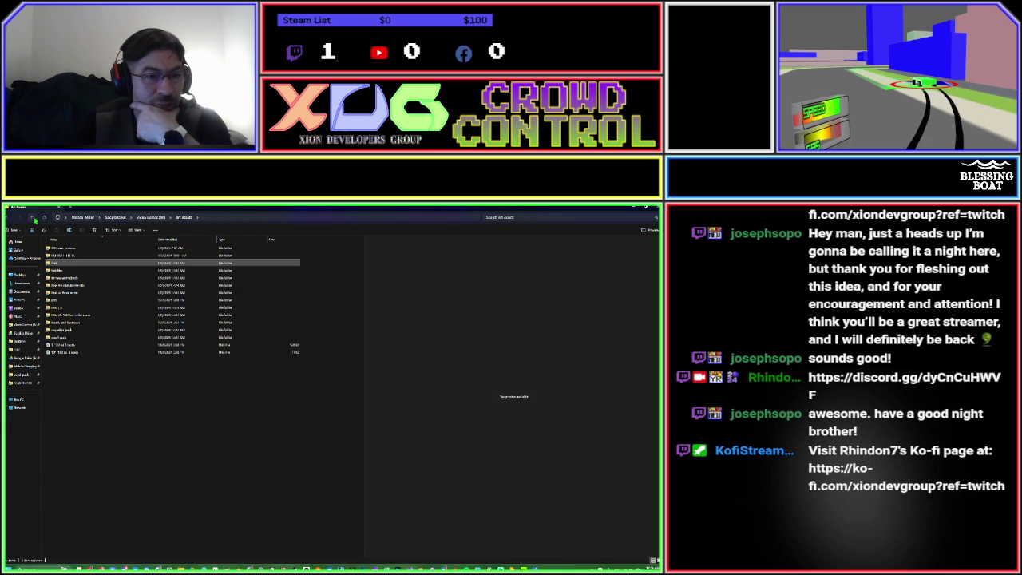
pyautogui.doubleClick(71, 294)
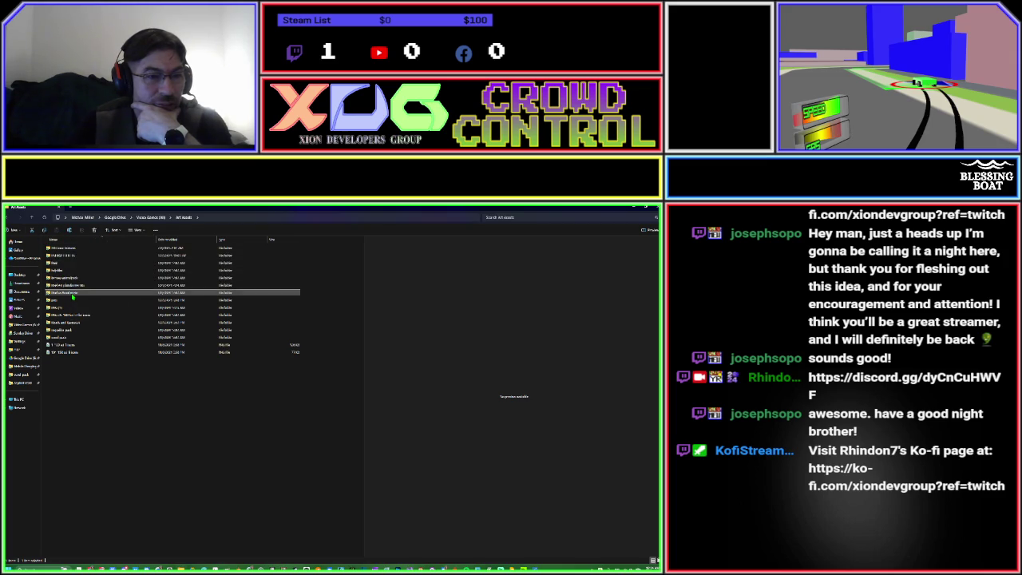